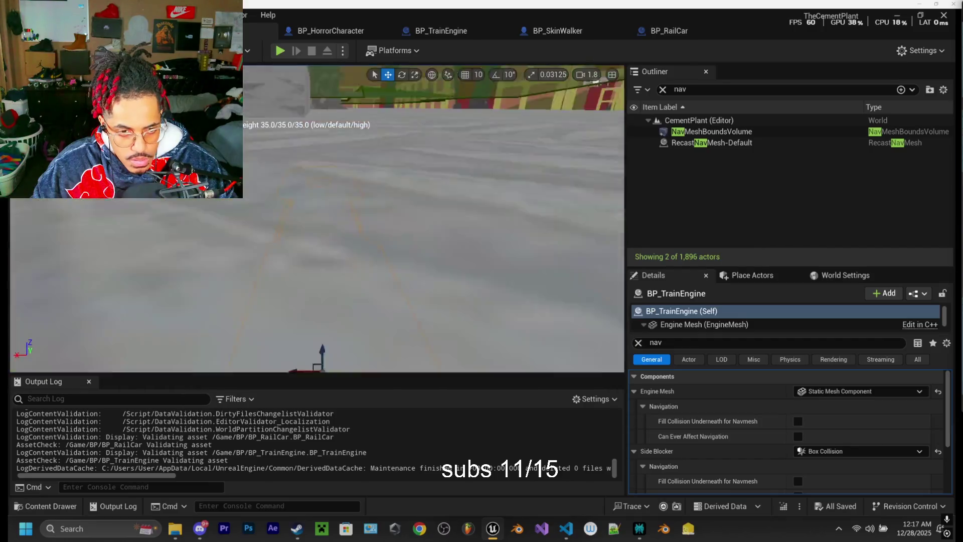
- Orbit the view past the train engine, red gantry and crates to the railed walkway
{"action": "left_click_drag", "start_coordinate": [316, 221], "coordinate": [225, 215]}
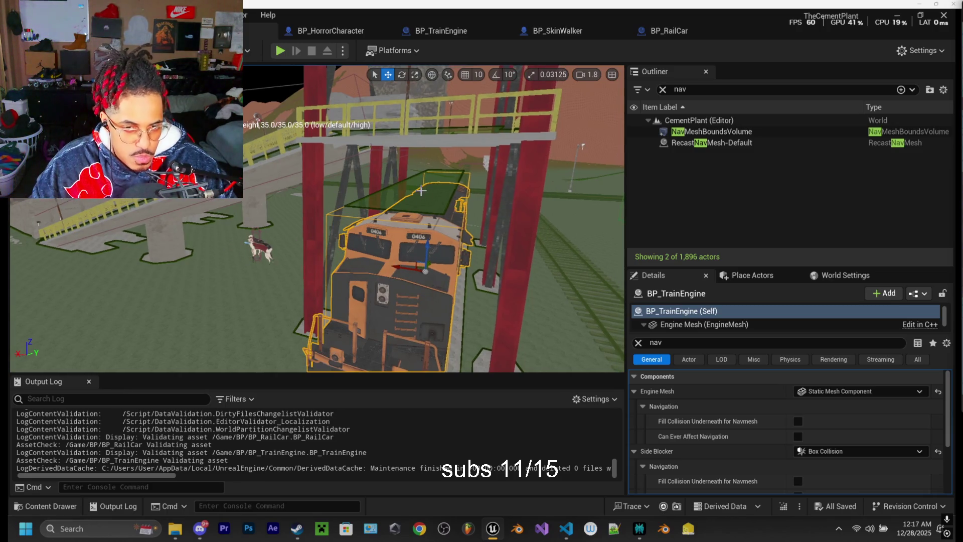
{"action": "scroll", "coordinate": [429, 187], "scroll_direction": "down", "scroll_amount": 5}
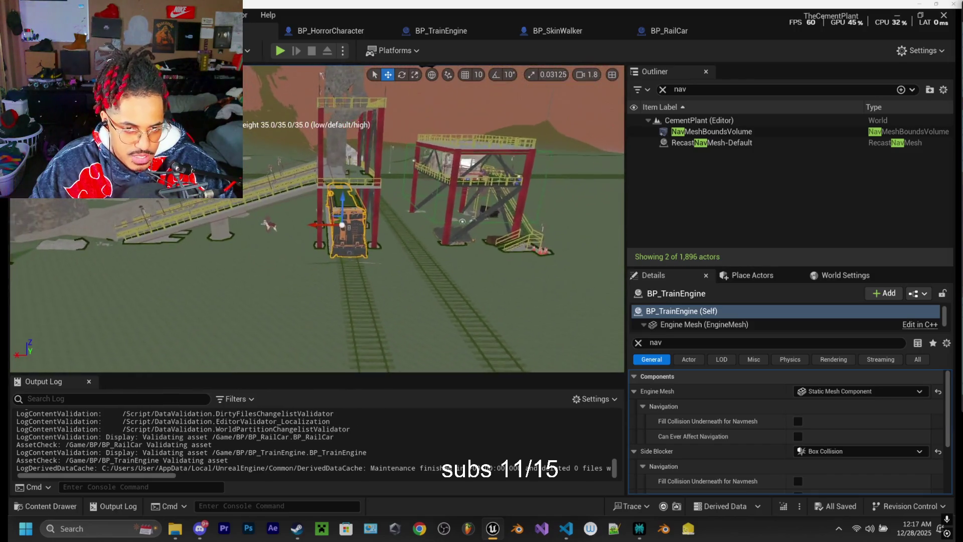
{"action": "scroll", "coordinate": [351, 216], "scroll_direction": "down", "scroll_amount": 5}
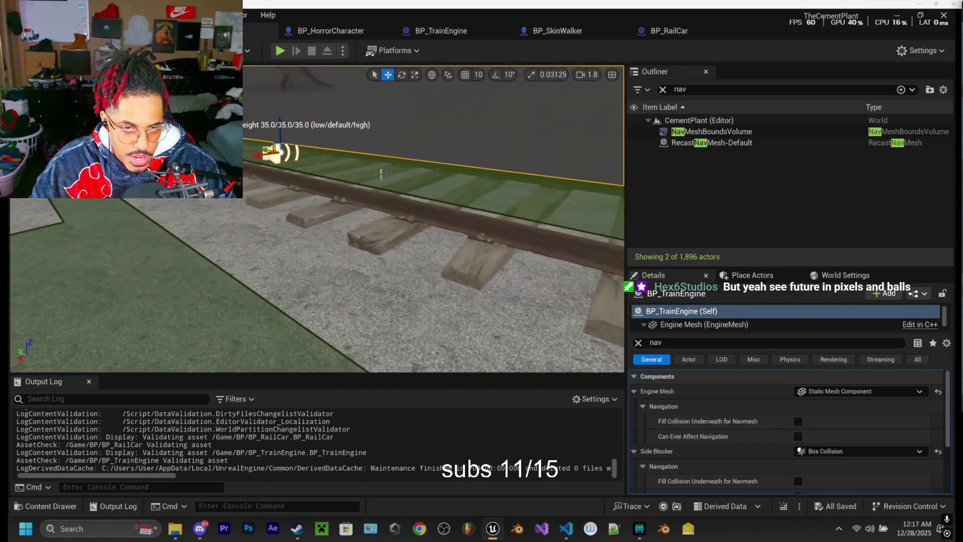
{"action": "scroll", "coordinate": [318, 219], "scroll_direction": "down", "scroll_amount": 1}
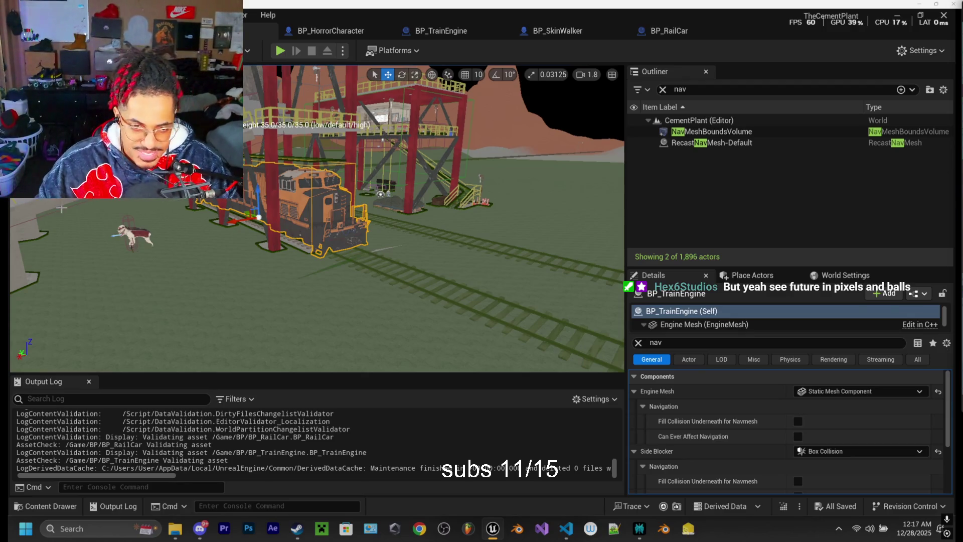
{"action": "scroll", "coordinate": [424, 209], "scroll_direction": "up", "scroll_amount": 10}
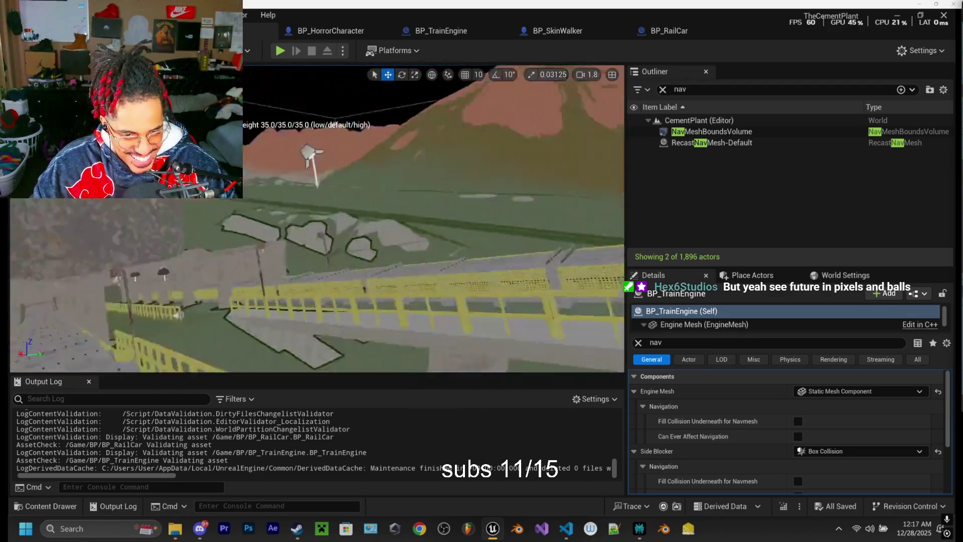
{"action": "mouse_move", "coordinate": [420, 195]}
{"action": "left_mouse_down"}
{"action": "mouse_move", "coordinate": [391, 161]}
{"action": "mouse_move", "coordinate": [231, 170]}
{"action": "left_mouse_up"}
{"action": "scroll", "coordinate": [317, 218], "scroll_direction": "down", "scroll_amount": 5}
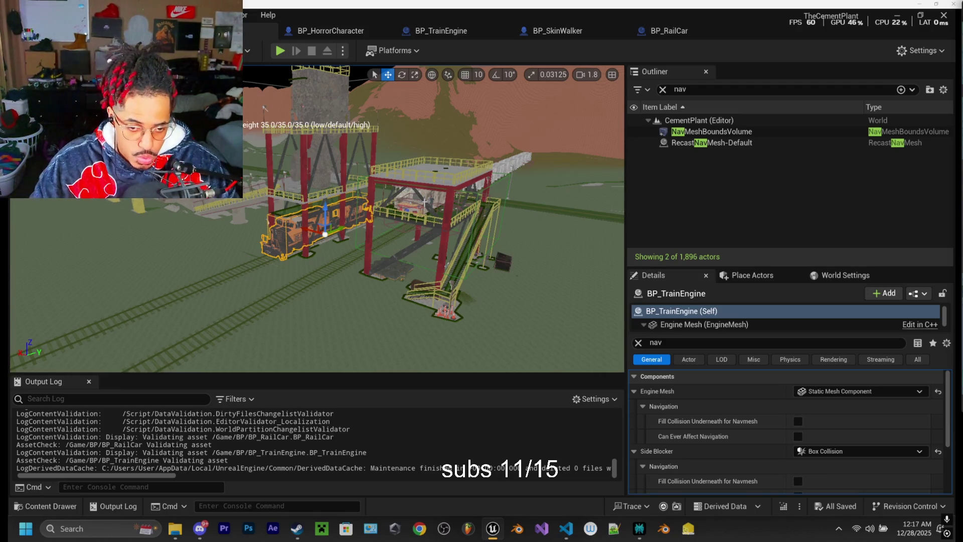
{"action": "left_click_drag", "start_coordinate": [268, 110], "coordinate": [367, 113]}
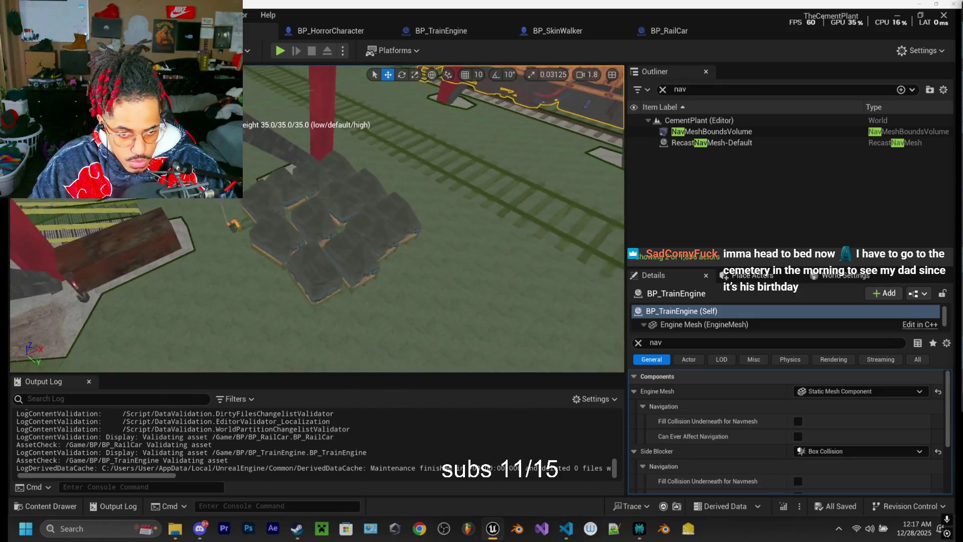
{"action": "mouse_move", "coordinate": [368, 113]}
{"action": "left_mouse_down"}
{"action": "mouse_move", "coordinate": [321, 130]}
{"action": "mouse_move", "coordinate": [331, 151]}
{"action": "mouse_move", "coordinate": [291, 141]}
{"action": "left_mouse_up"}
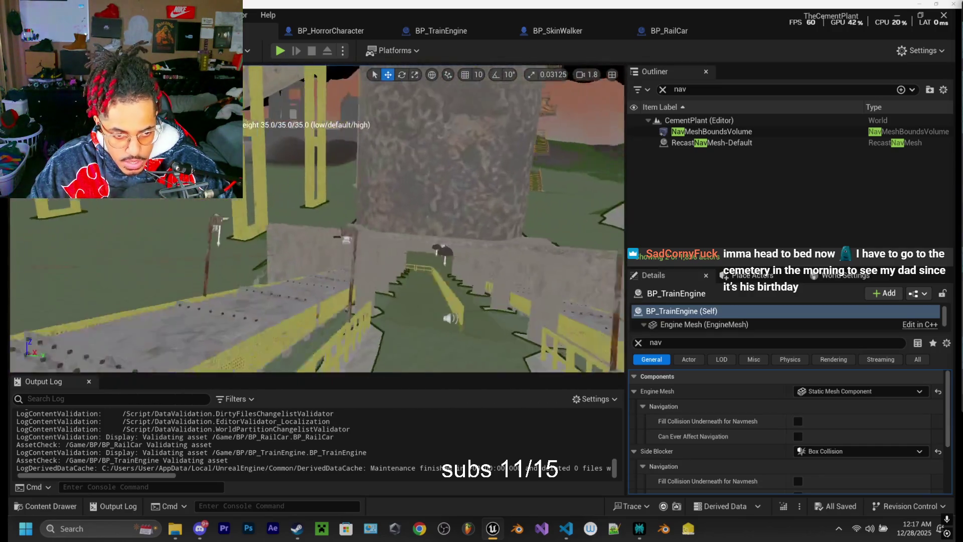
{"action": "mouse_move", "coordinate": [291, 140]}
{"action": "left_mouse_down"}
{"action": "mouse_move", "coordinate": [304, 146]}
{"action": "mouse_move", "coordinate": [293, 145]}
{"action": "left_mouse_up"}
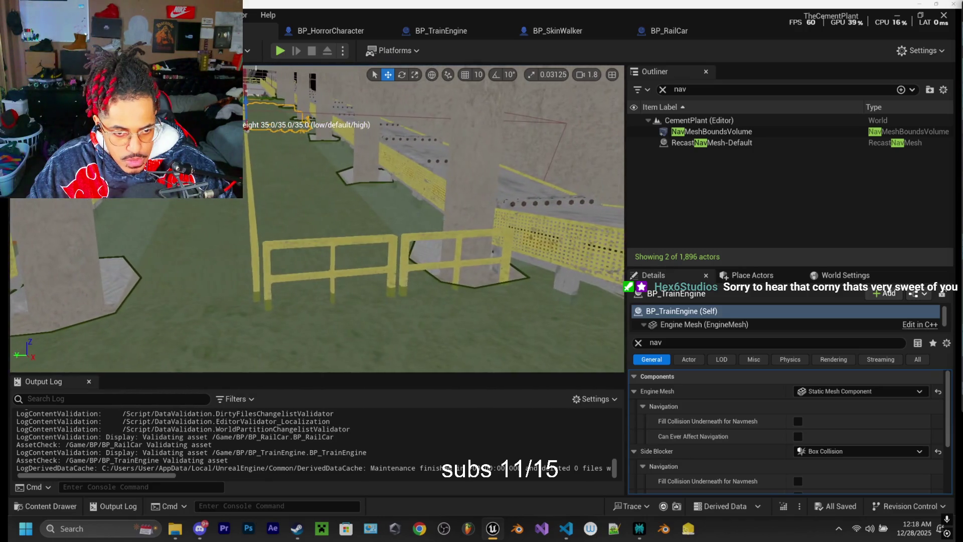
- Select the yellow rail SM_Rail301, rotate it about ninety degrees, then undo the rotation
{"action": "left_click", "coordinate": [331, 261]}
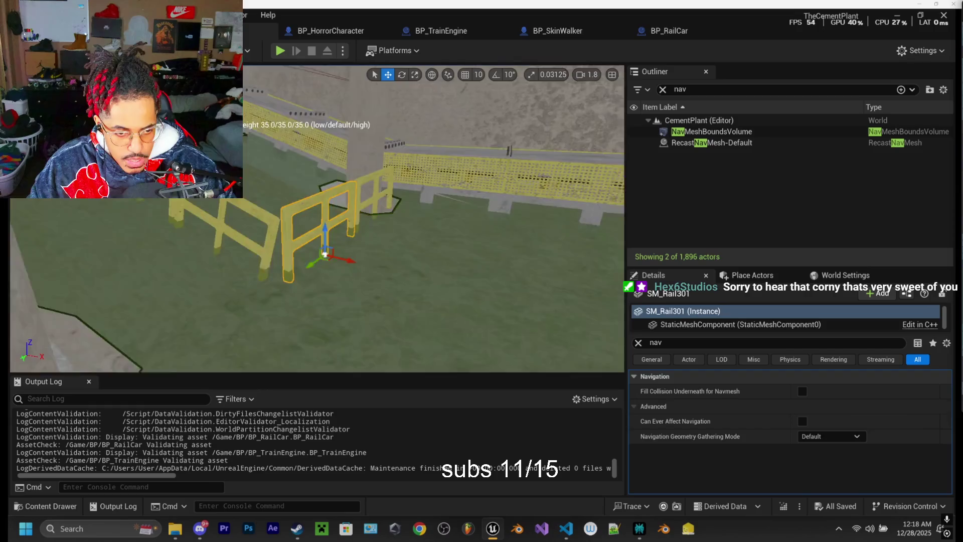
{"action": "key", "text": "a"}
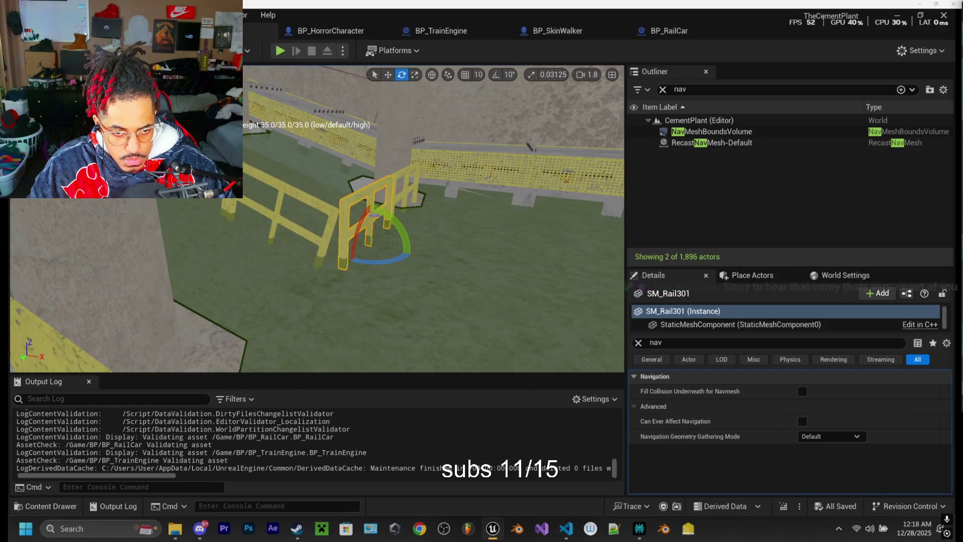
{"action": "left_click_drag", "start_coordinate": [405, 271], "coordinate": [367, 283]}
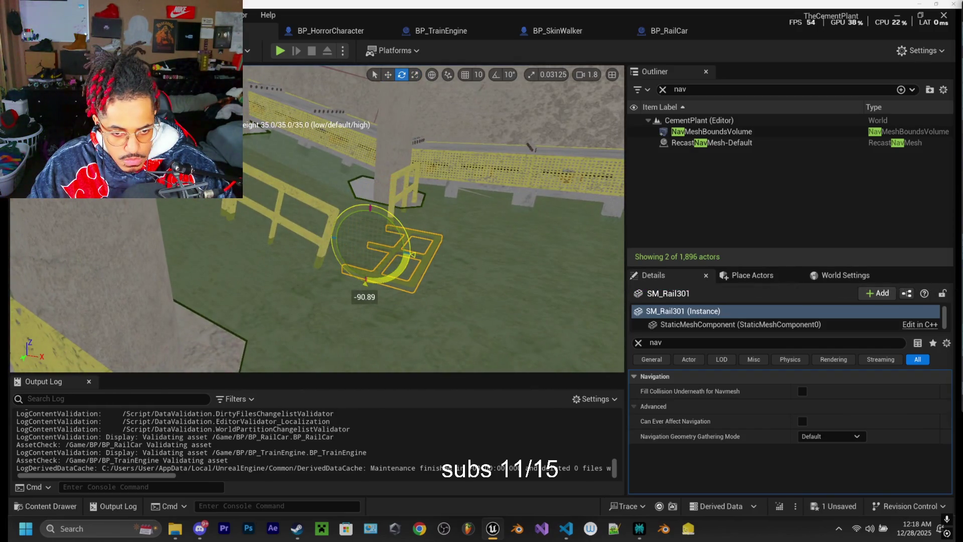
{"action": "key", "text": "ctrl+z"}
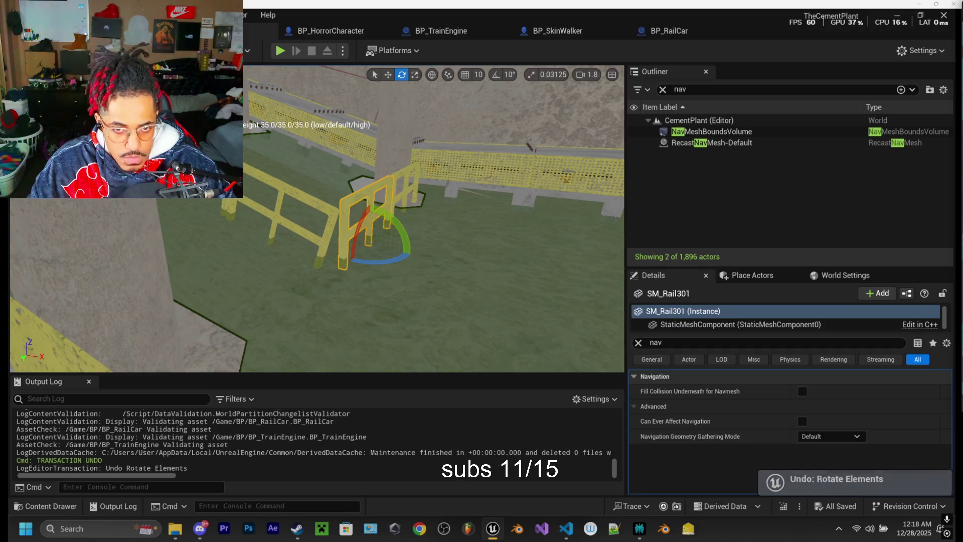
- Enable Can Ever Affect Navigation on SM_Rail301, then select the next railing section
{"action": "key", "text": "w"}
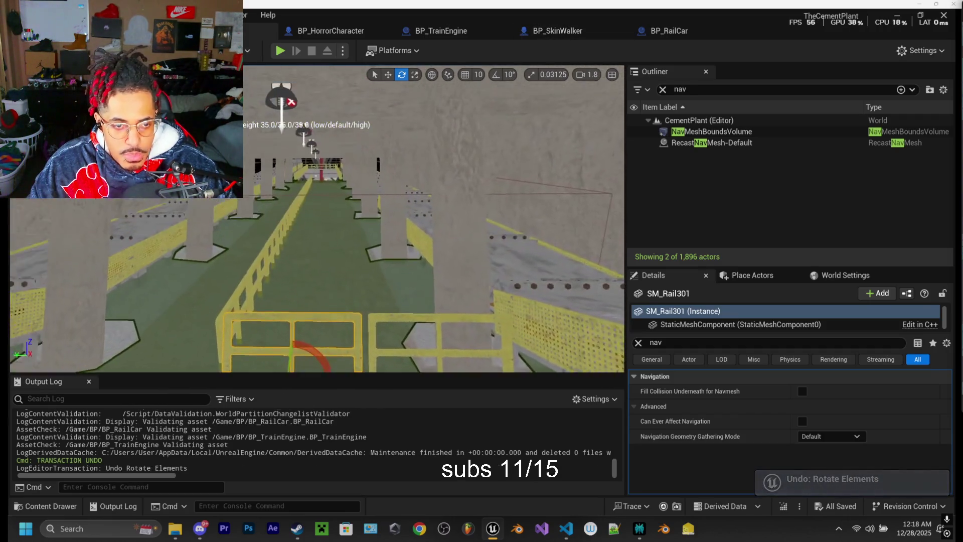
{"action": "key", "text": "s"}
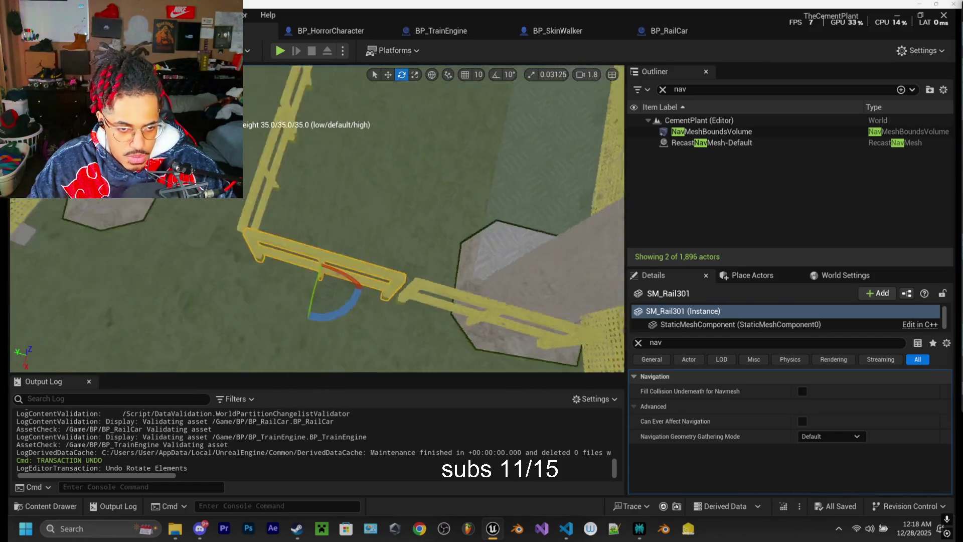
{"action": "key", "text": "w"}
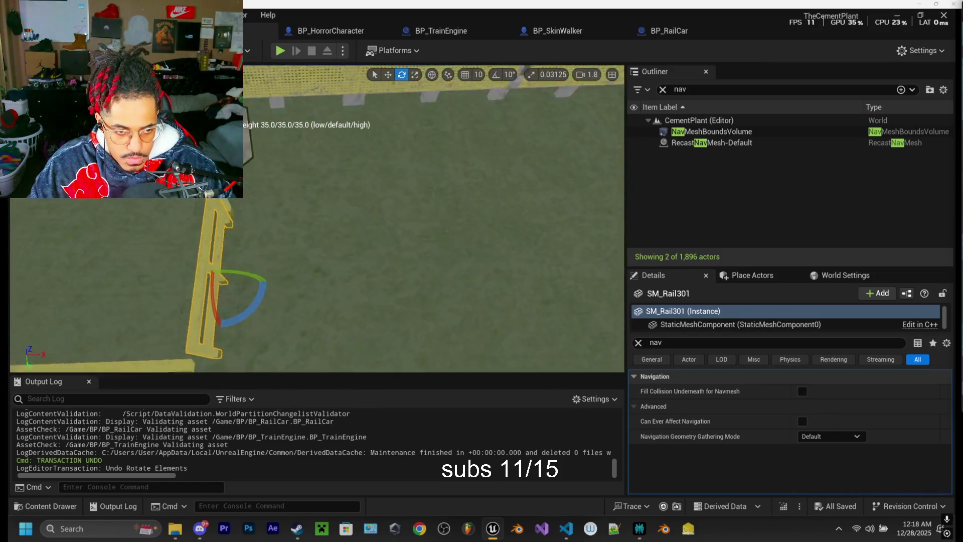
{"action": "key", "text": "w"}
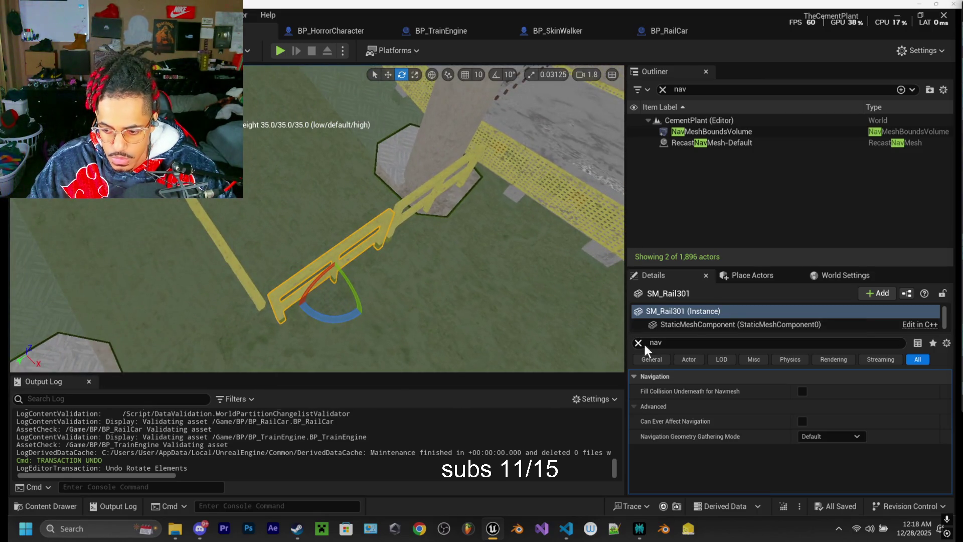
{"action": "left_click", "coordinate": [802, 421]}
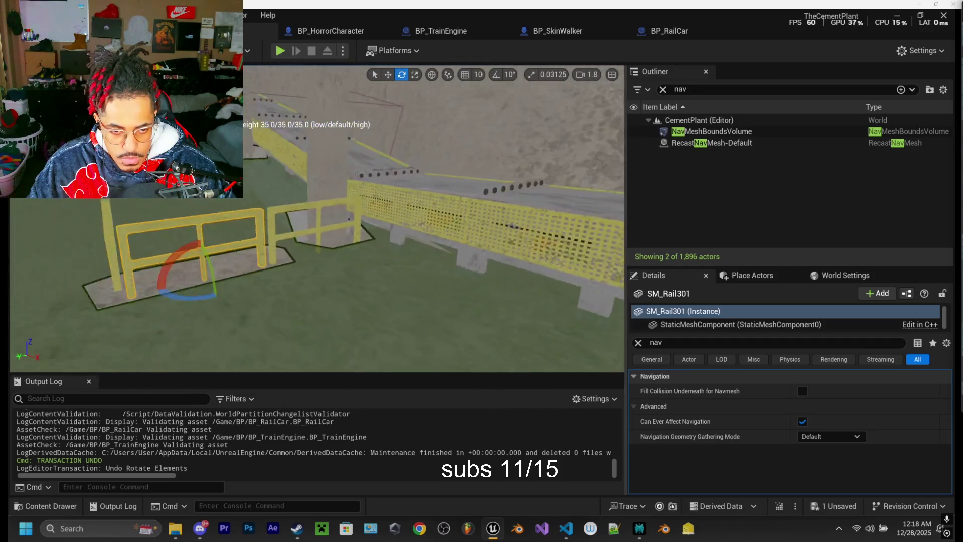
{"action": "left_click", "coordinate": [332, 221]}
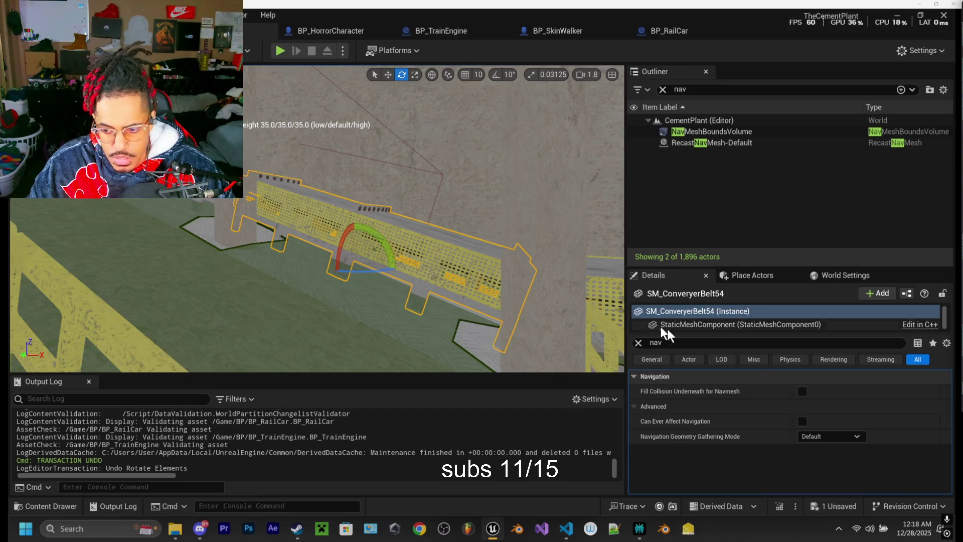
- Toggle the conveyor belt's navigation and Fill Collision Underneath for Navmesh options, ending with navigation on
{"action": "left_click", "coordinate": [803, 421]}
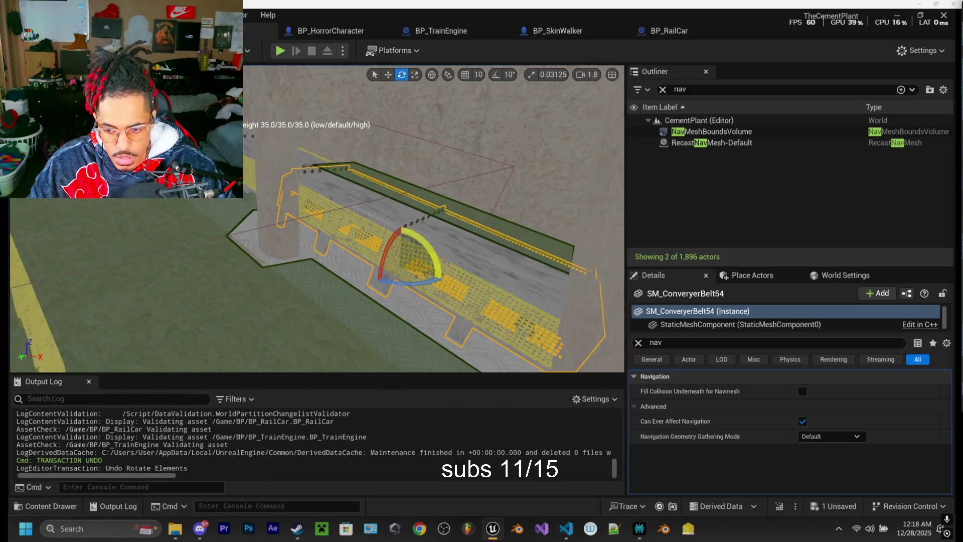
{"action": "left_click", "coordinate": [802, 392]}
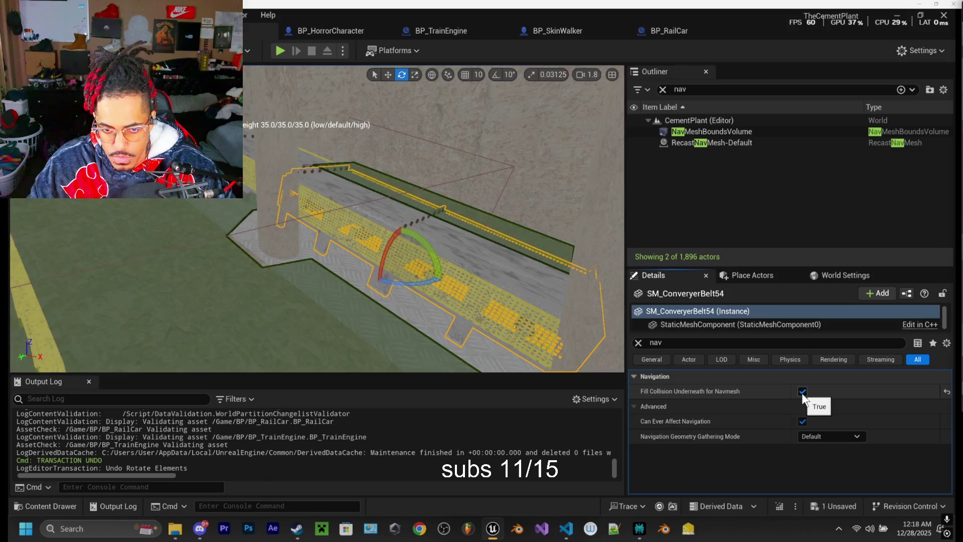
{"action": "left_click", "coordinate": [804, 420]}
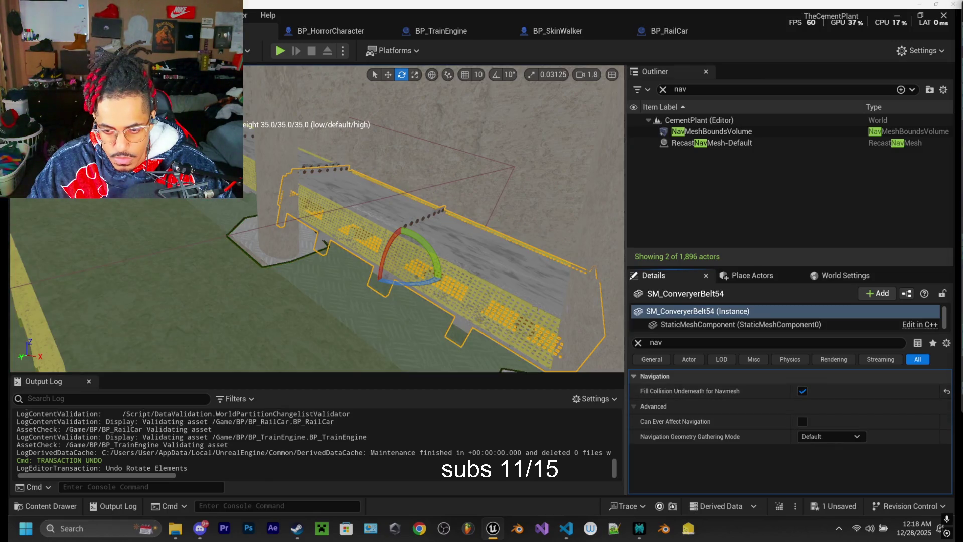
{"action": "left_click", "coordinate": [804, 420]}
{"action": "left_click", "coordinate": [803, 392]}
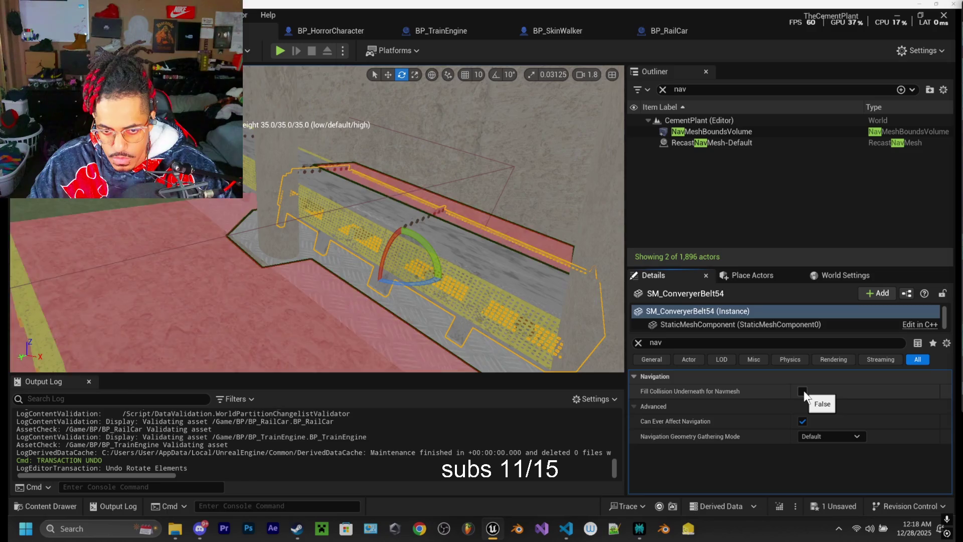
- Enable Can Ever Affect Navigation on SM_ConveryerBelt55 and inspect the walkway and yellow railing
{"action": "key", "text": "w"}
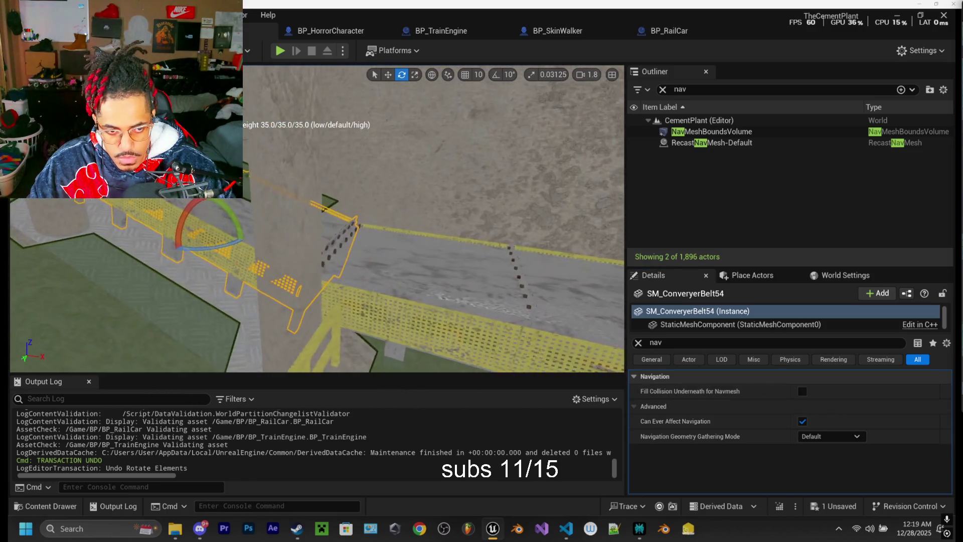
{"action": "left_click", "coordinate": [494, 253]}
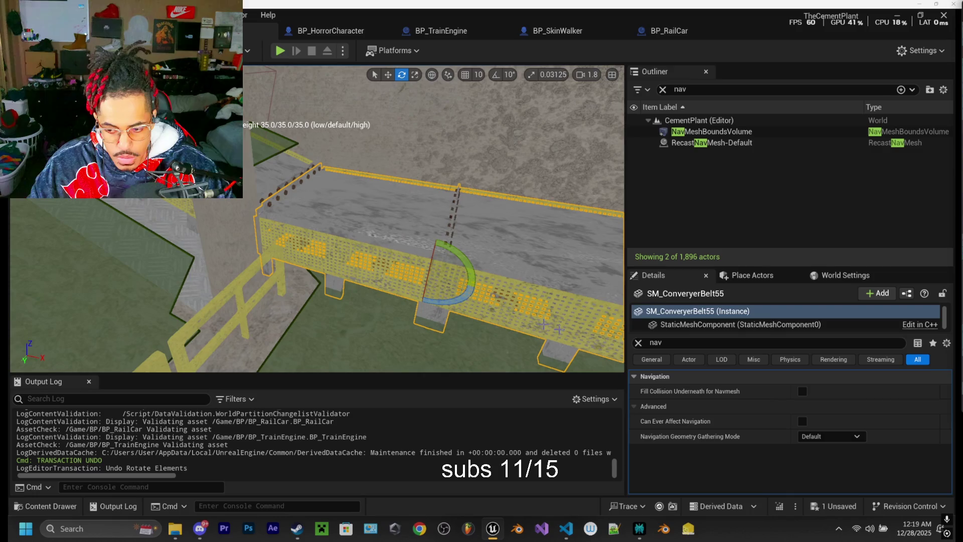
{"action": "left_click", "coordinate": [802, 420]}
{"action": "left_click", "coordinate": [802, 420]}
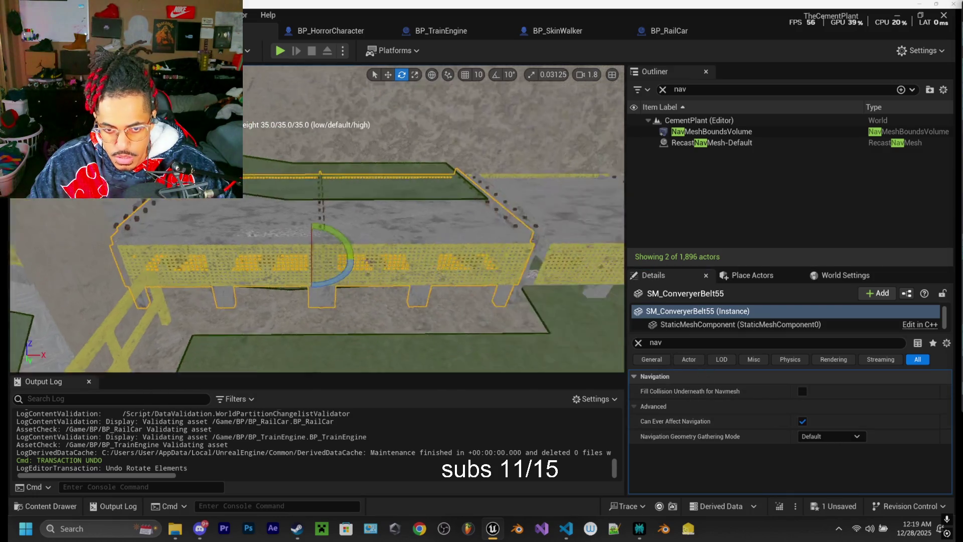
{"action": "key", "text": "w"}
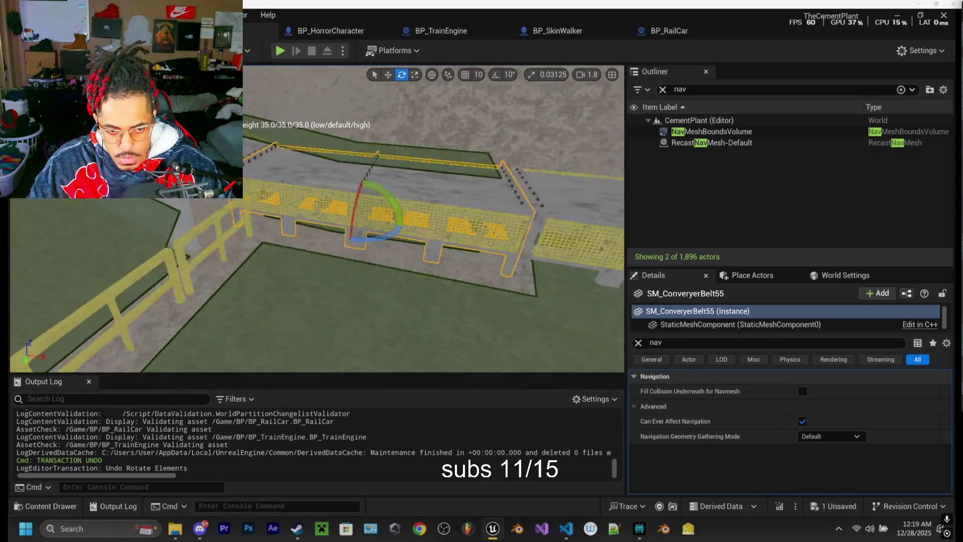
{"action": "key", "text": "w"}
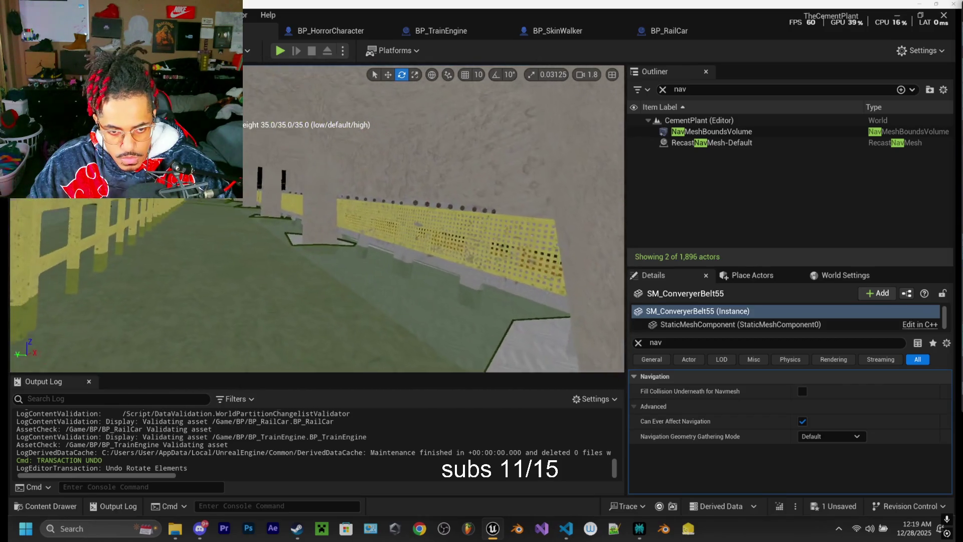
{"action": "key", "text": "w"}
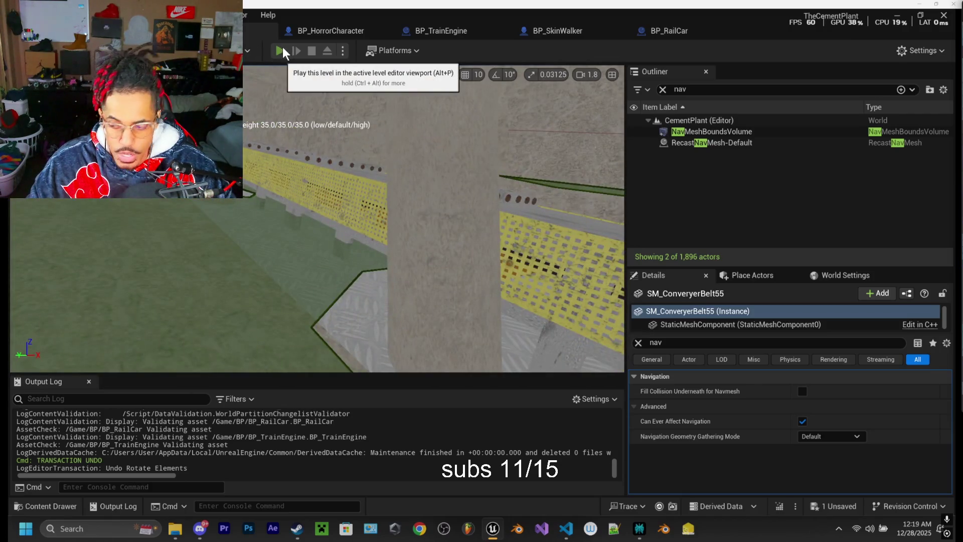
{"action": "left_click", "coordinate": [281, 50]}
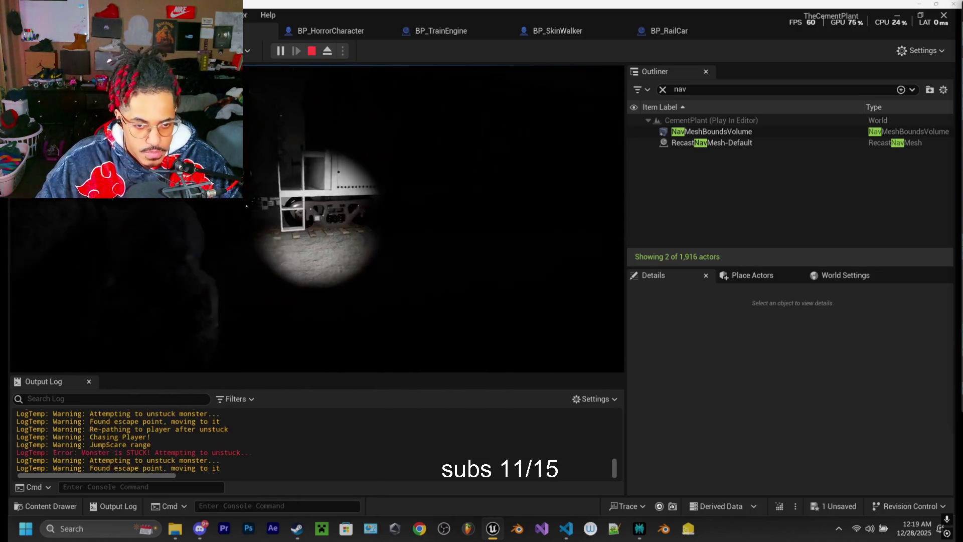
{"action": "key", "text": "w"}
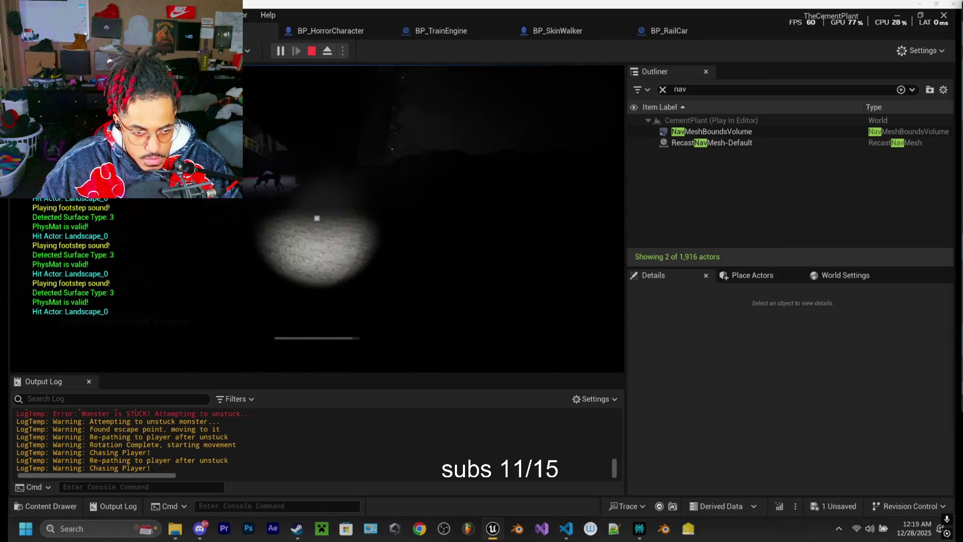
{"action": "key", "text": "w"}
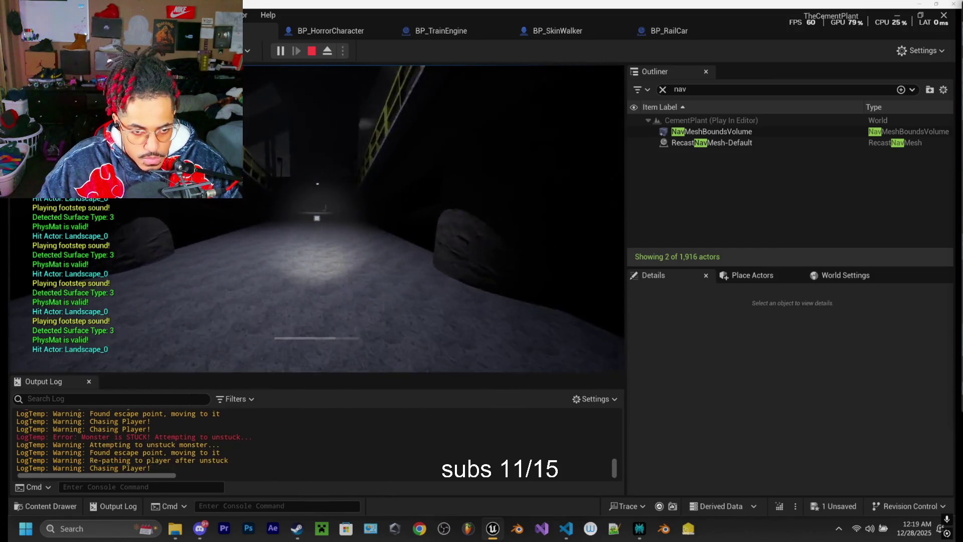
{"action": "key", "text": "w"}
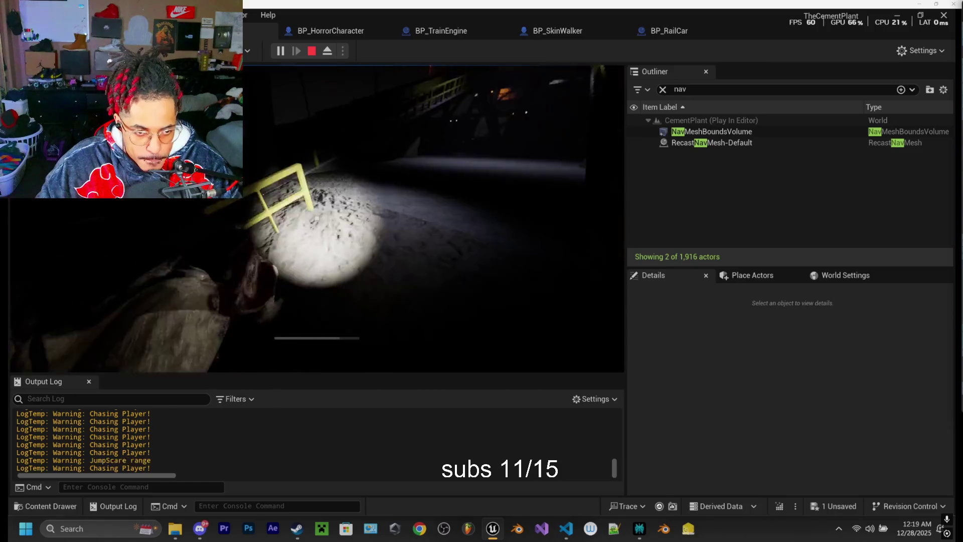
{"action": "key", "text": "w"}
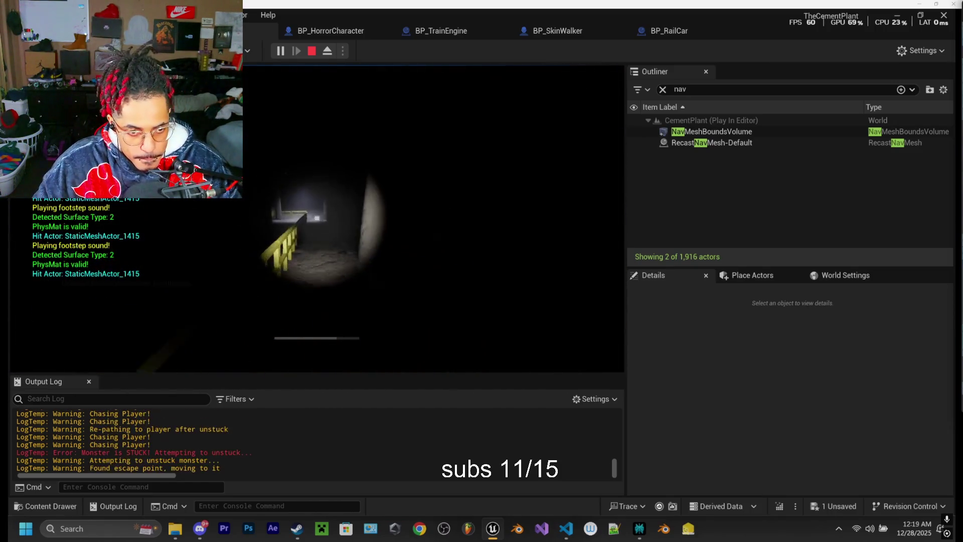
{"action": "key", "text": "w"}
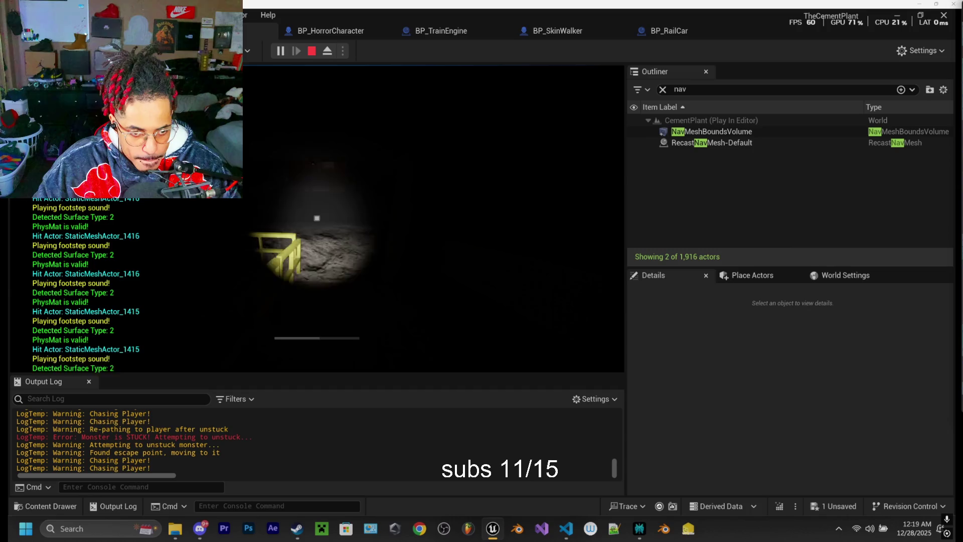
{"action": "key", "text": "w"}
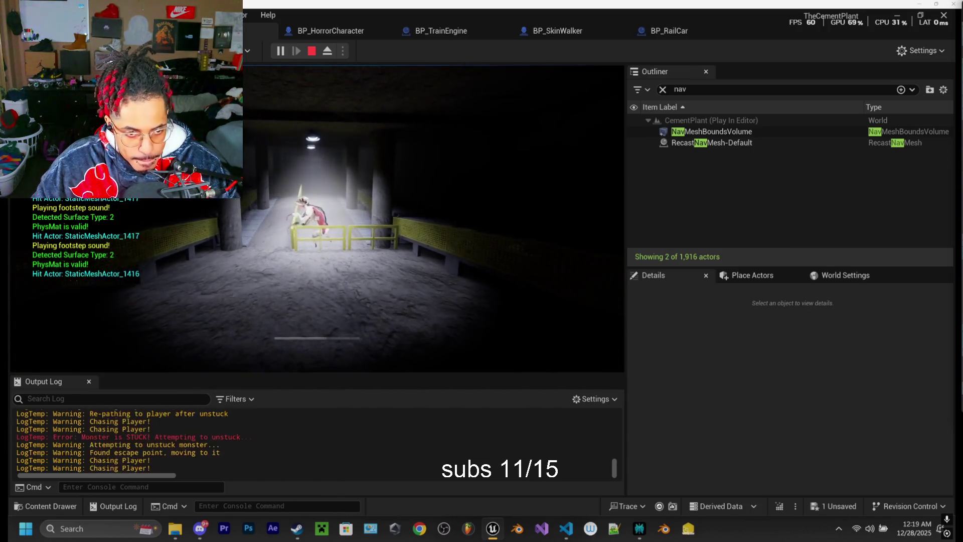
- Stop the play-test, select a walkway rail and enable Can Ever Affect Navigation on it
{"action": "key", "text": "Escape"}
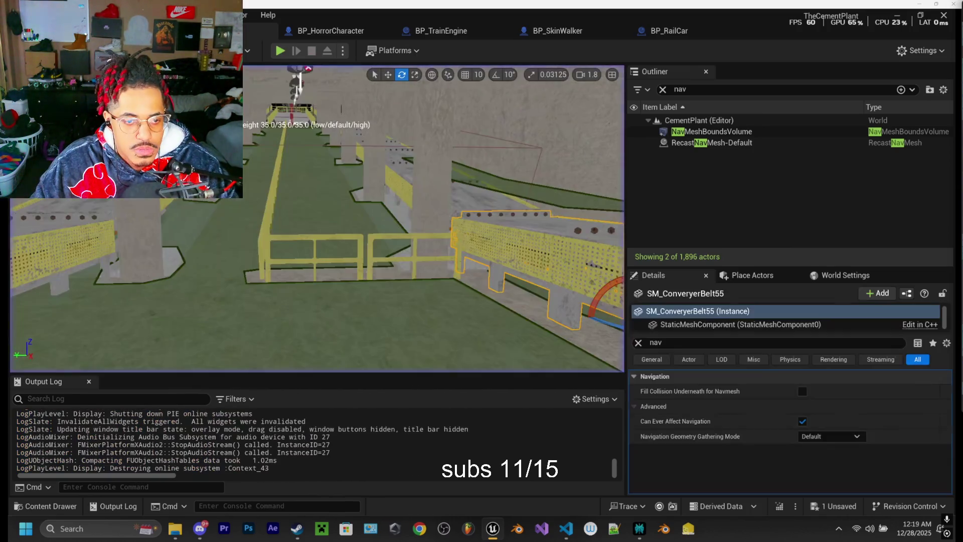
{"action": "left_click_drag", "start_coordinate": [274, 234], "coordinate": [350, 259]}
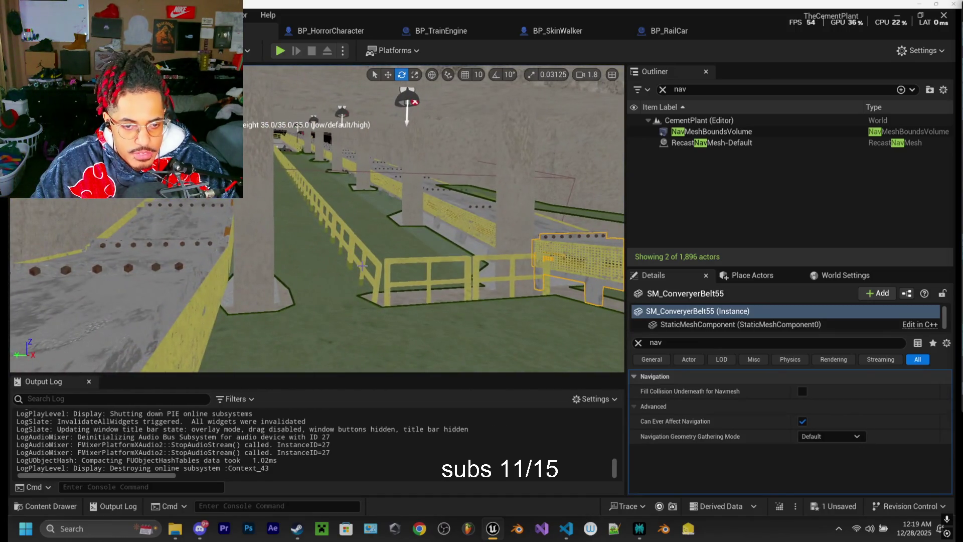
{"action": "left_click", "coordinate": [362, 266]}
{"action": "left_click", "coordinate": [803, 421]}
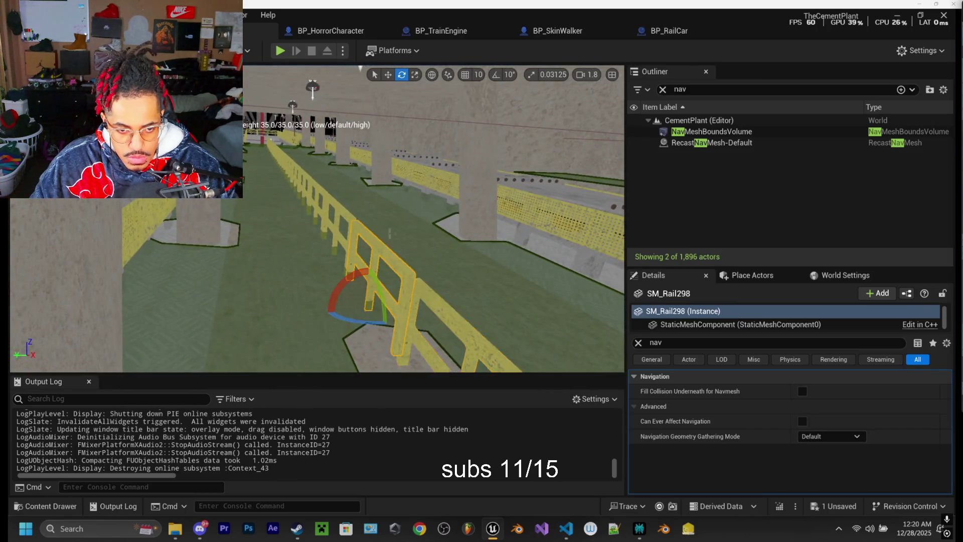
- Select more walkway rails and enable navigation on all 15, leaving Fill Collision Underneath off
{"action": "left_click_drag", "start_coordinate": [390, 234], "coordinate": [346, 267]}
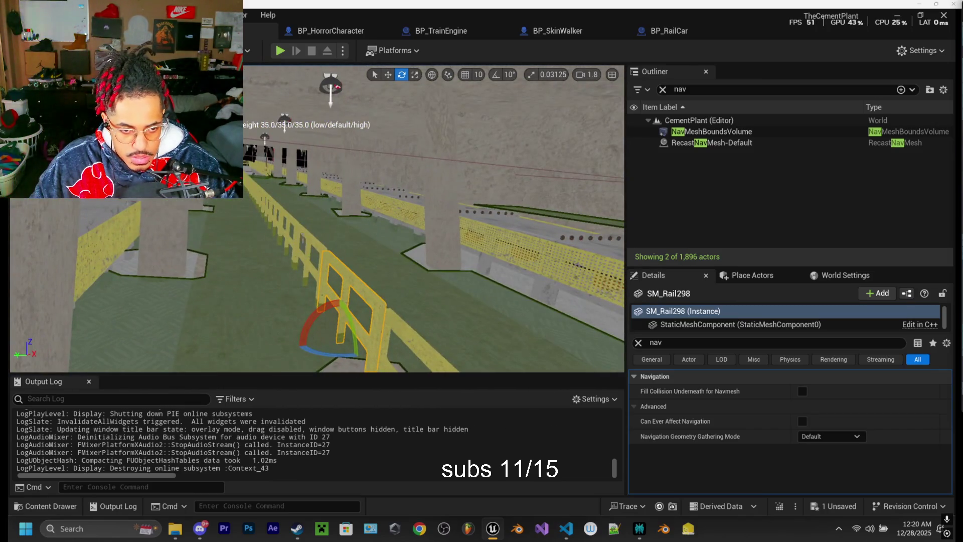
{"action": "left_click", "coordinate": [303, 235], "text": "ctrl"}
{"action": "left_click", "coordinate": [289, 222], "text": "ctrl"}
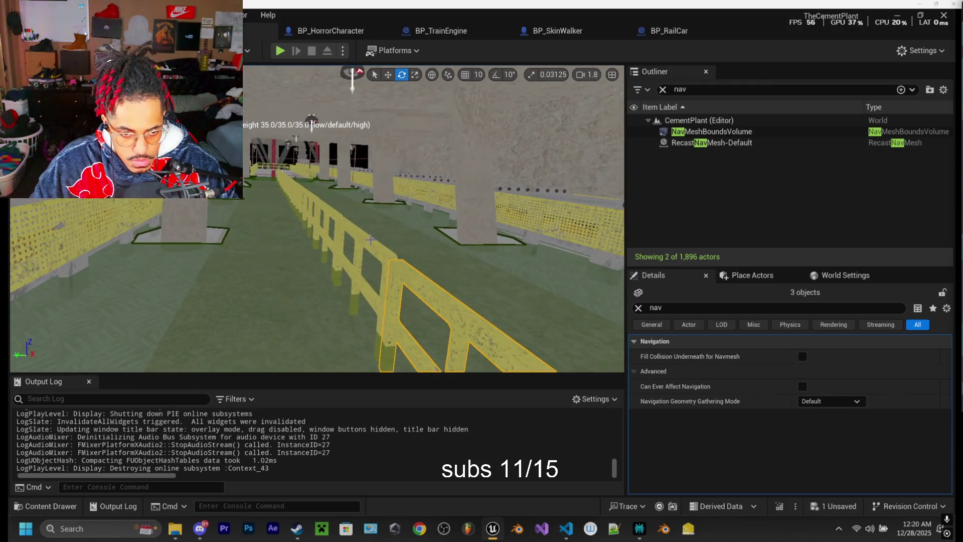
{"action": "left_click", "coordinate": [361, 240], "text": "ctrl"}
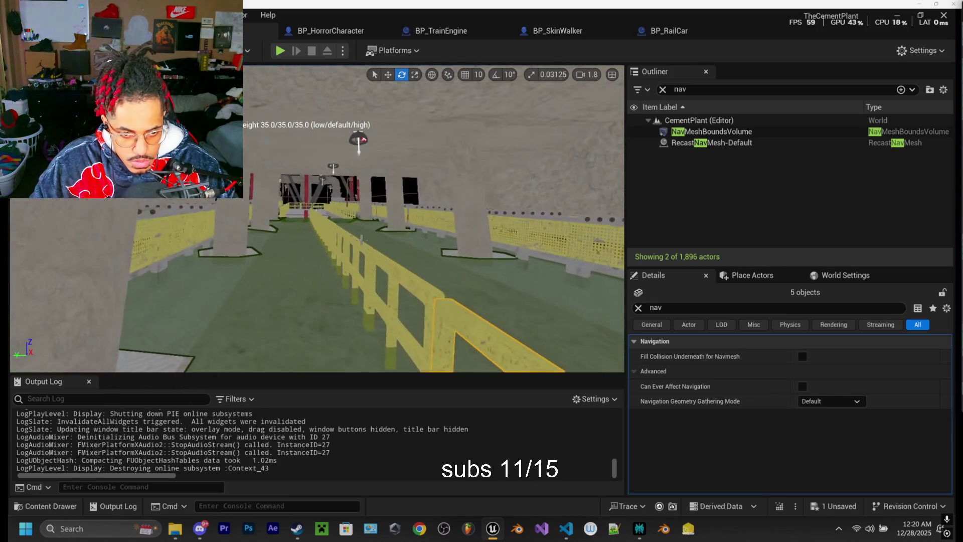
{"action": "key", "text": "w"}
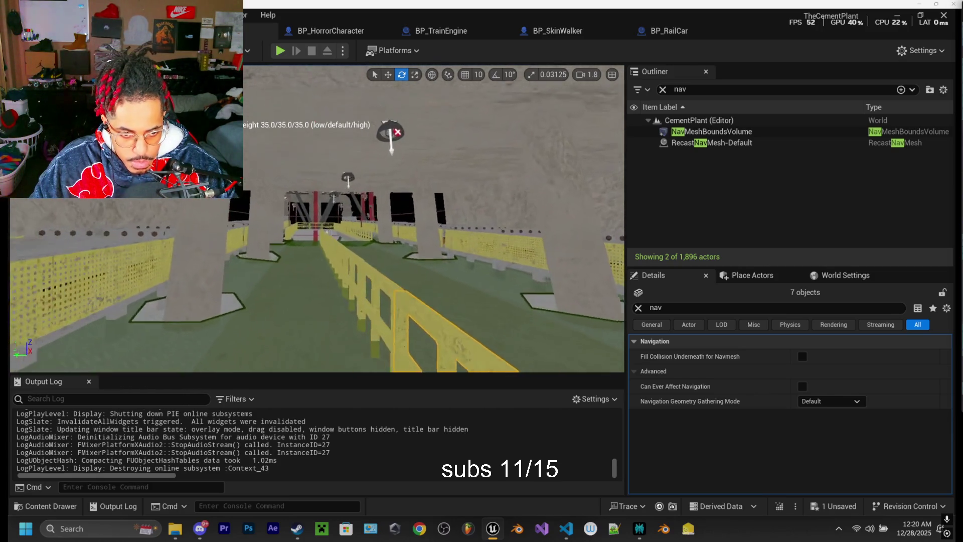
{"action": "key", "text": "s"}
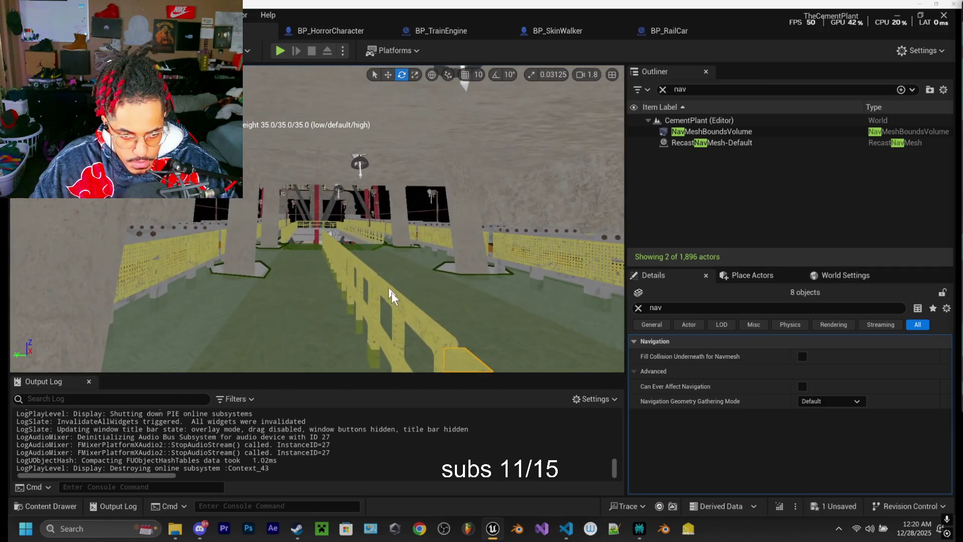
{"action": "left_click", "coordinate": [326, 301], "text": "ctrl"}
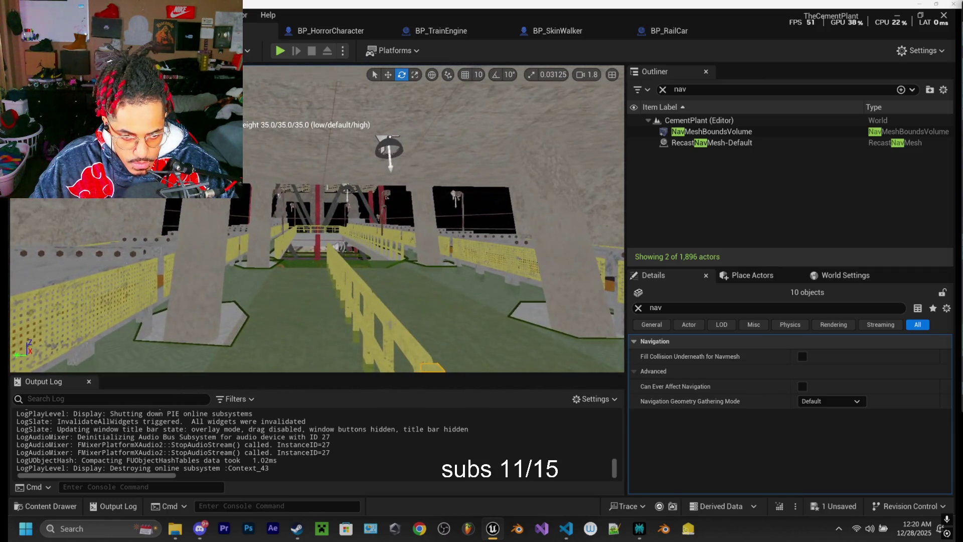
{"action": "key", "text": "w"}
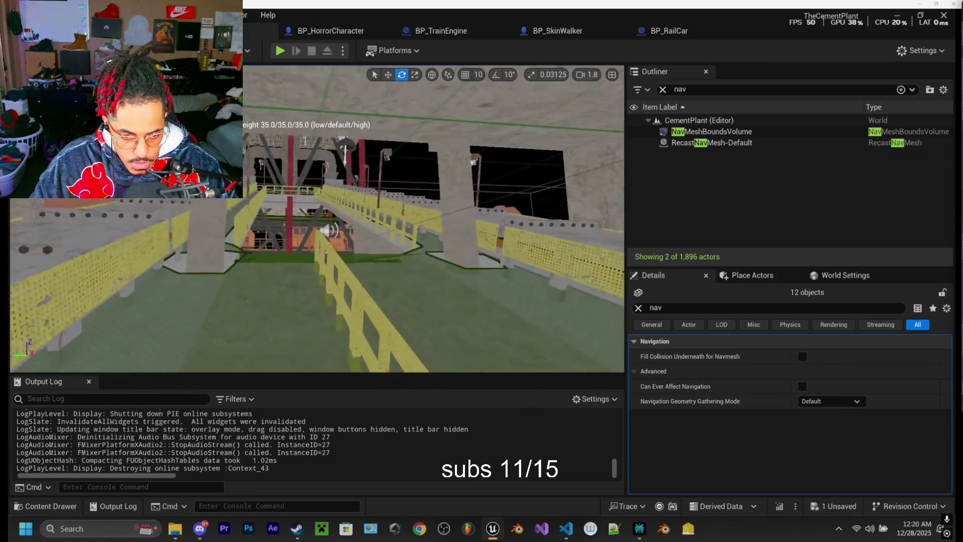
{"action": "key", "text": "w"}
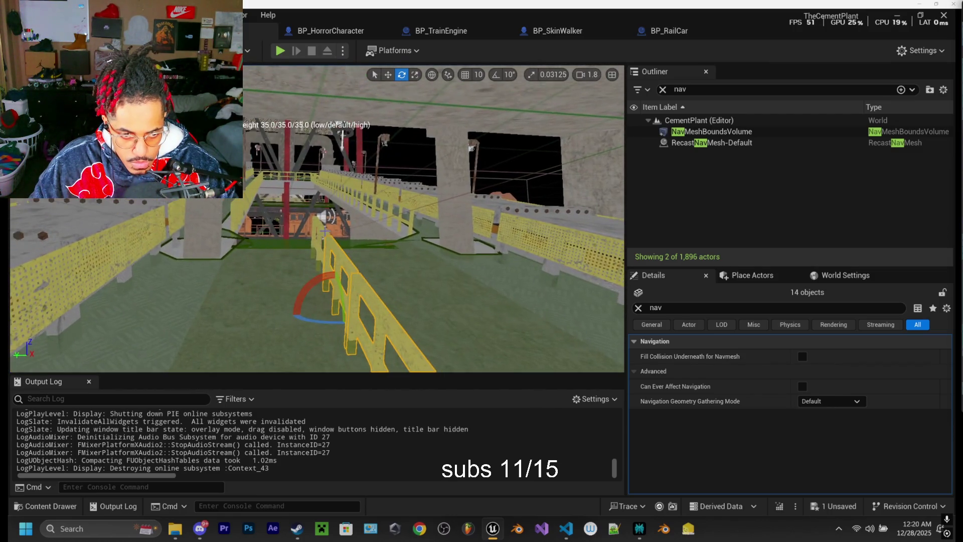
{"action": "left_click", "coordinate": [802, 386]}
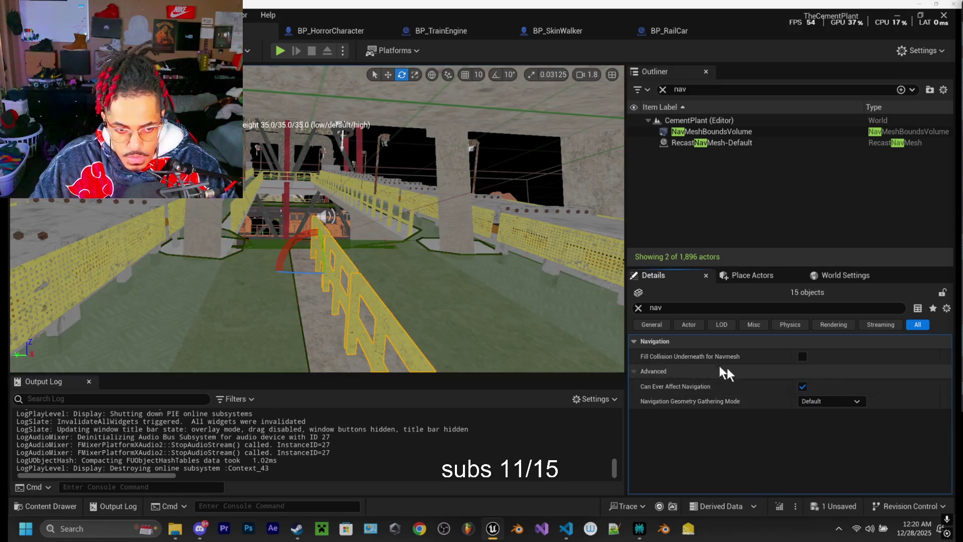
{"action": "key", "text": "w"}
{"action": "key", "text": "w"}
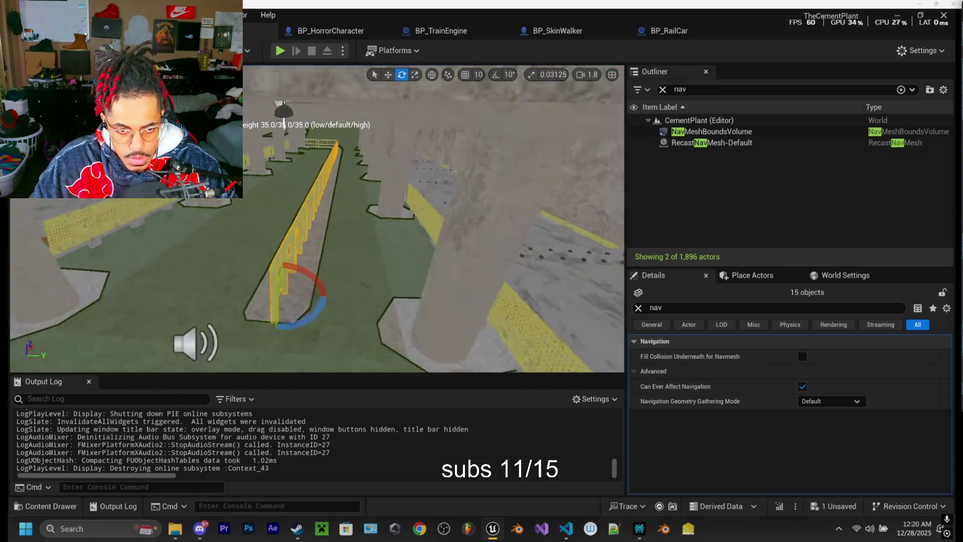
{"action": "key", "text": "w"}
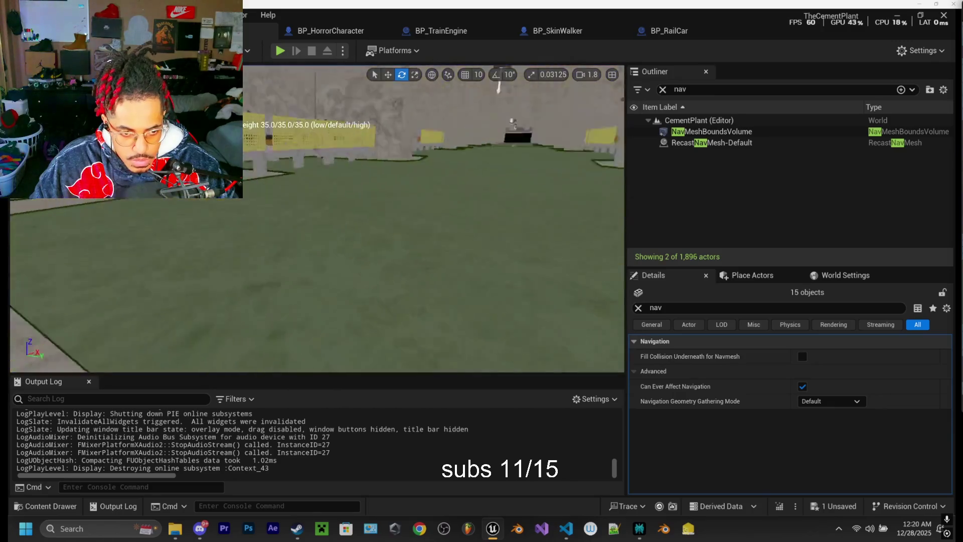
- Play-test the level, running to the lit bridge walkway while the monster chases, then stop
{"action": "left_click", "coordinate": [280, 51]}
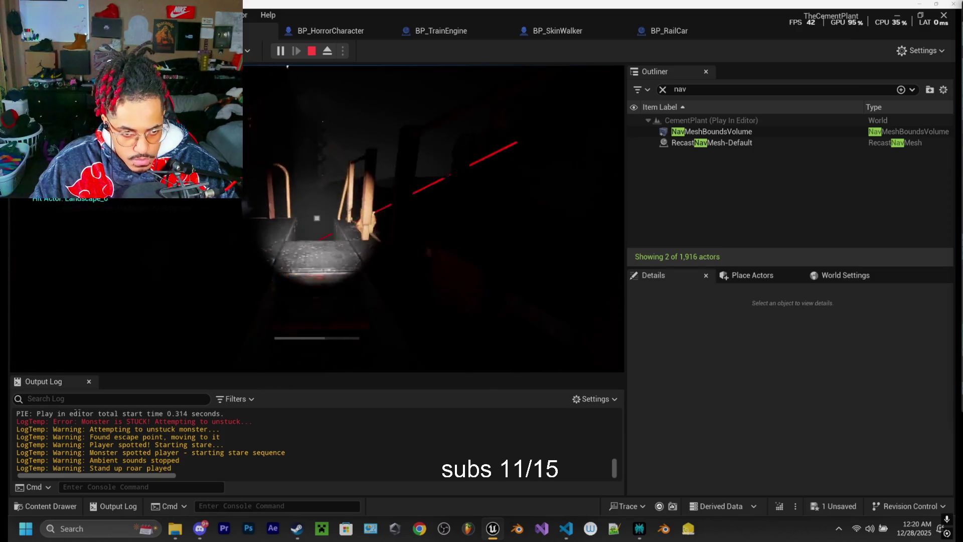
{"action": "key", "text": "w"}
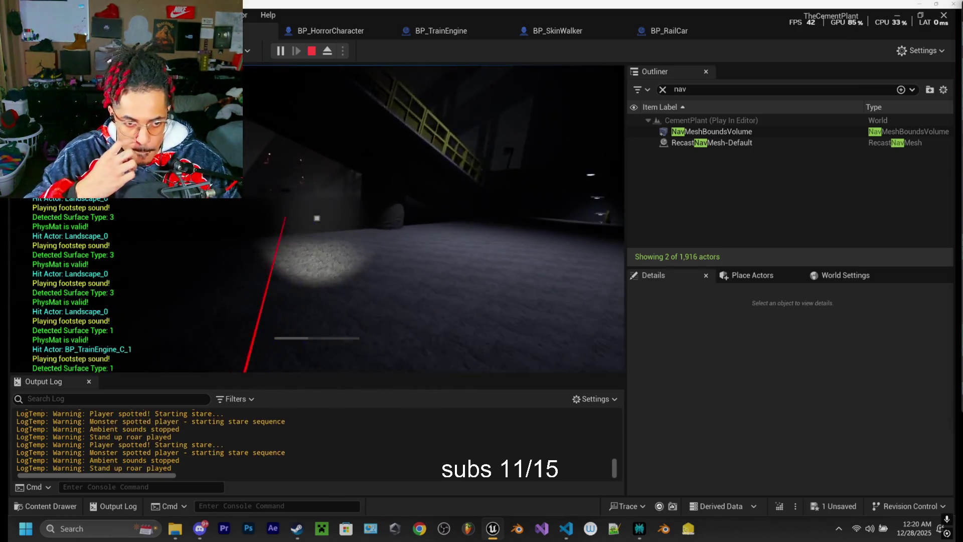
{"action": "key", "text": "w"}
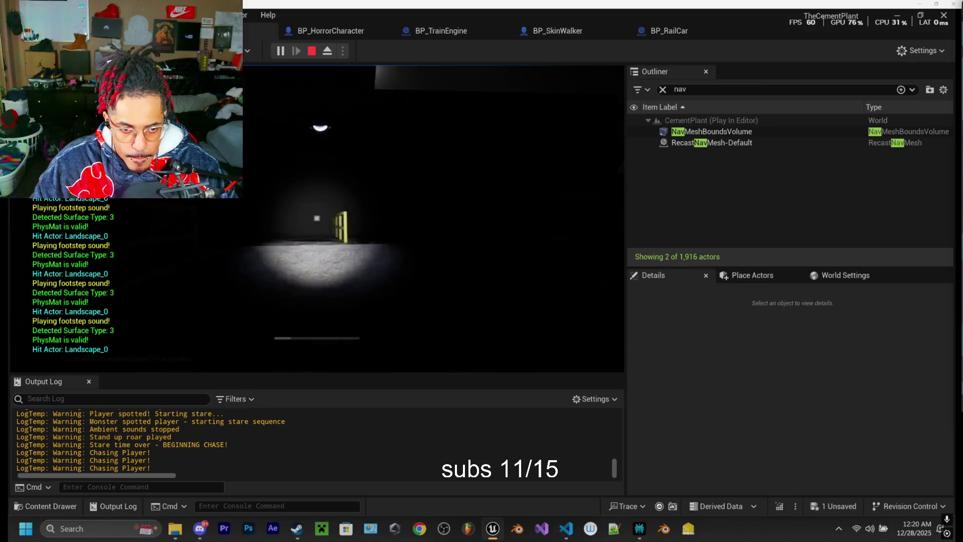
{"action": "key", "text": "w"}
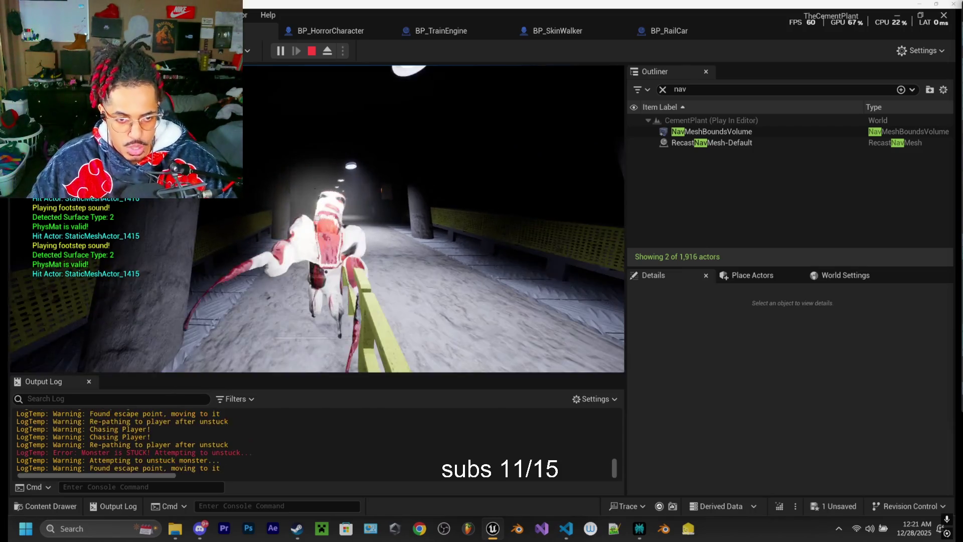
{"action": "key", "text": "Escape"}
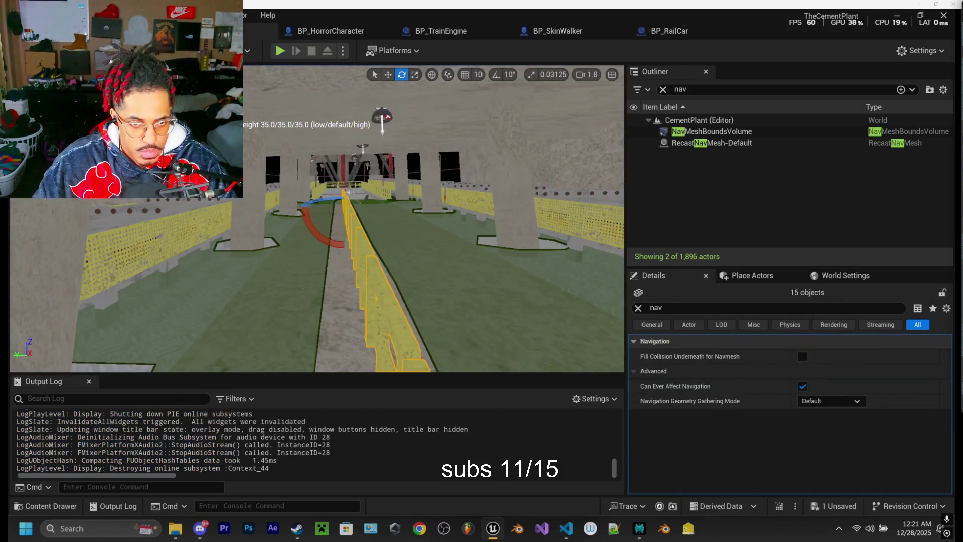
- Save the CementPlant map, then deselect everything and look down onto the tracks and train
{"action": "left_click", "coordinate": [841, 504]}
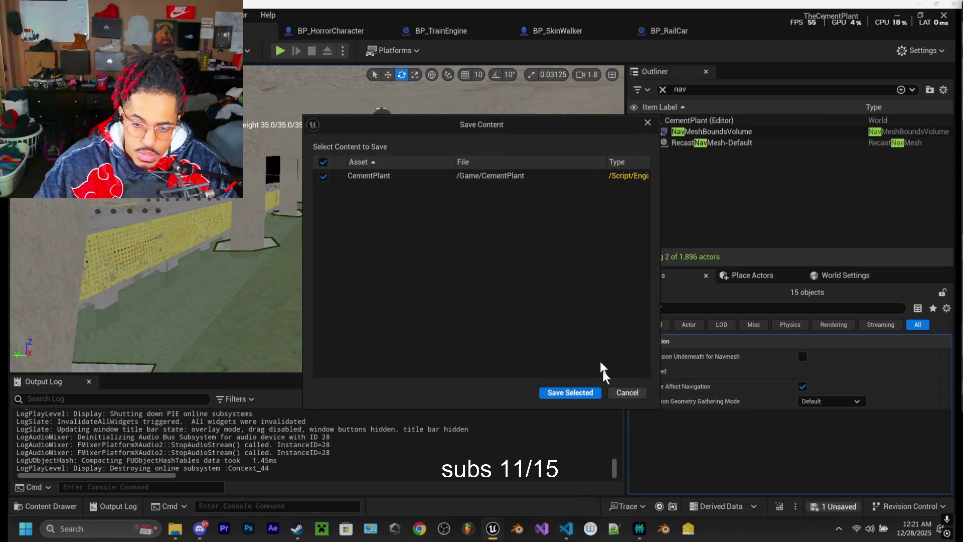
{"action": "left_click", "coordinate": [556, 393]}
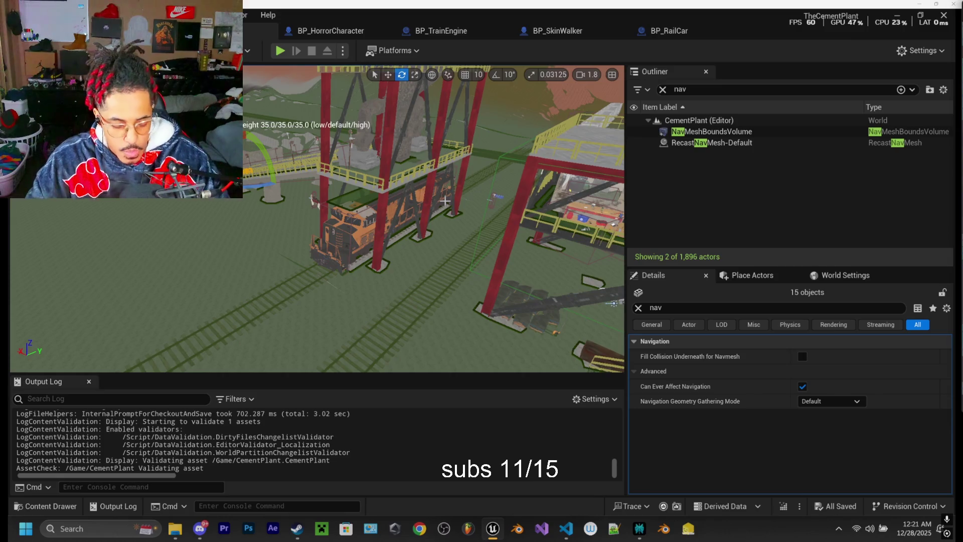
{"action": "scroll", "coordinate": [317, 218], "scroll_direction": "up", "scroll_amount": 10}
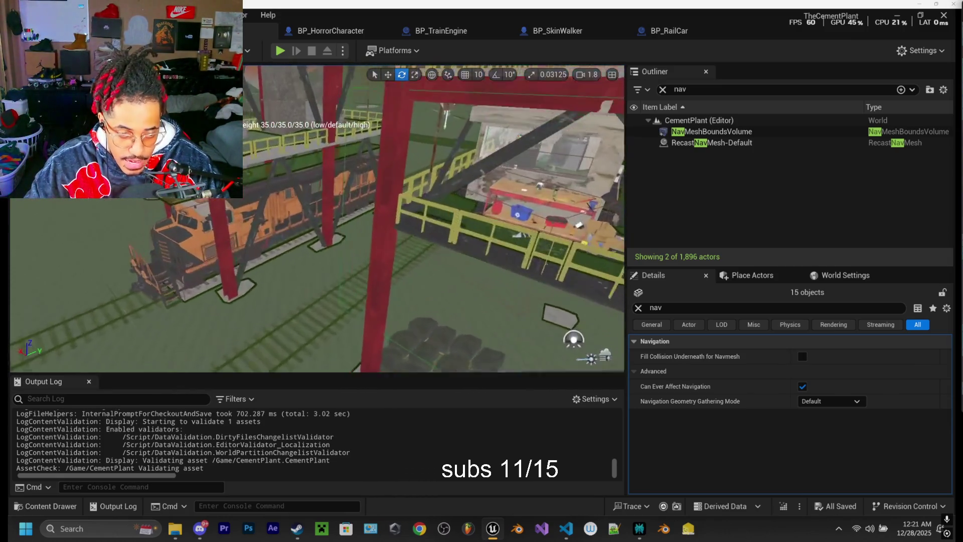
{"action": "scroll", "coordinate": [317, 218], "scroll_direction": "up", "scroll_amount": 10}
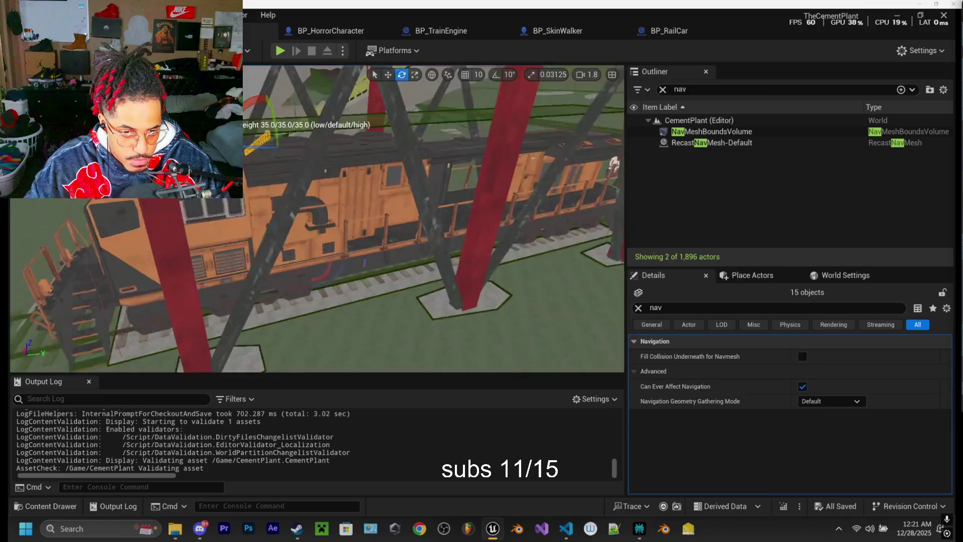
{"action": "scroll", "coordinate": [406, 238], "scroll_direction": "down", "scroll_amount": 10}
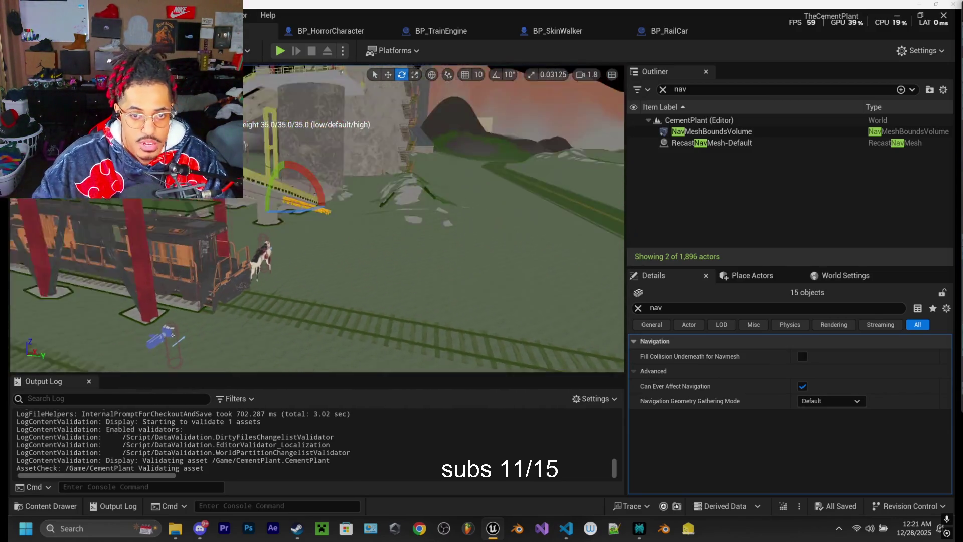
{"action": "left_click", "coordinate": [447, 182]}
{"action": "mouse_move", "coordinate": [448, 186]}
{"action": "left_mouse_down"}
{"action": "mouse_move", "coordinate": [447, 306]}
{"action": "mouse_move", "coordinate": [403, 158]}
{"action": "left_mouse_up"}
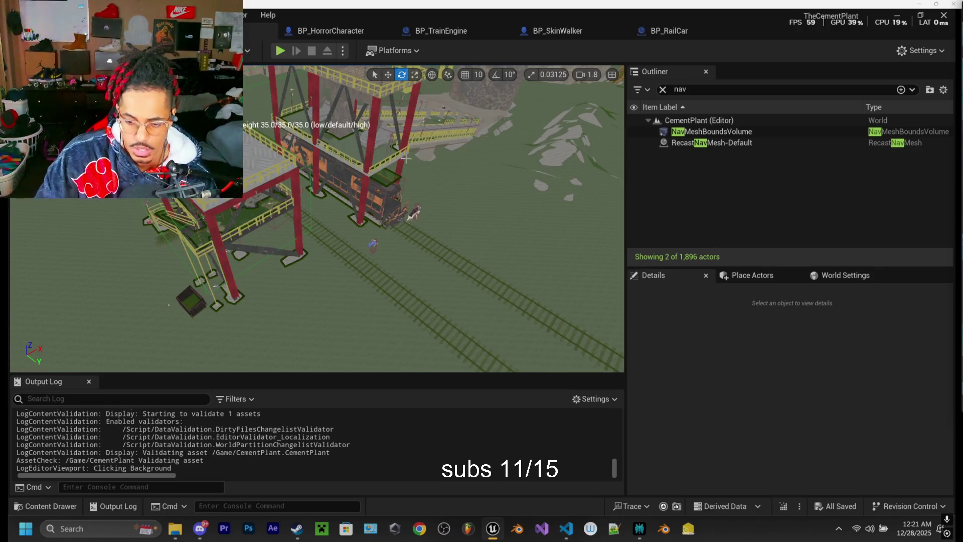
- Bring Perplexity up full-screen and open its account options menu
{"action": "left_click", "coordinate": [640, 472]}
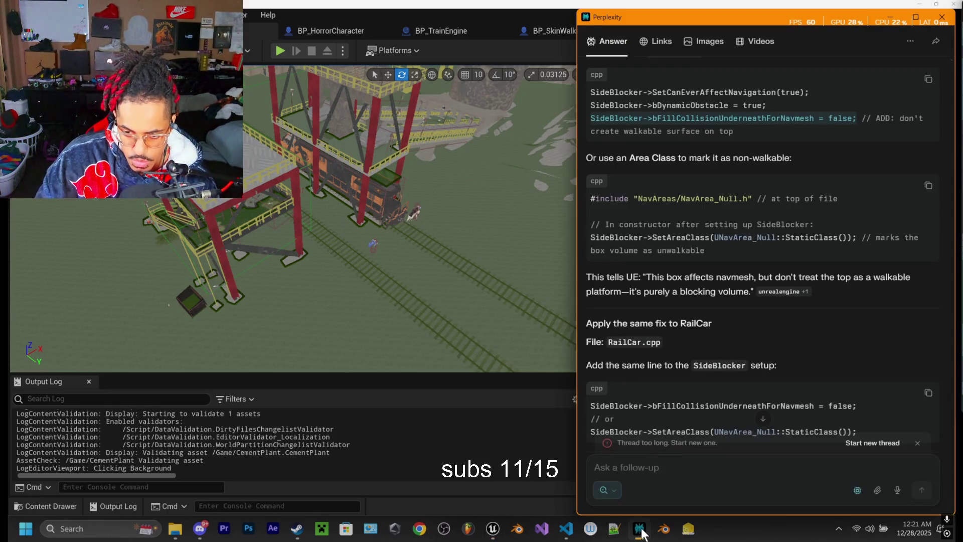
{"action": "left_click", "coordinate": [922, 14]}
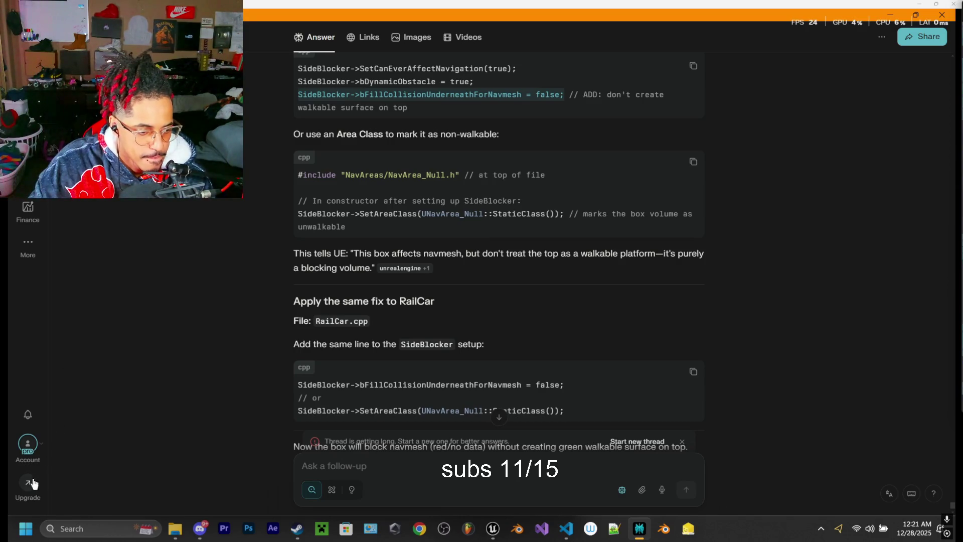
{"action": "mouse_move", "coordinate": [26, 250]}
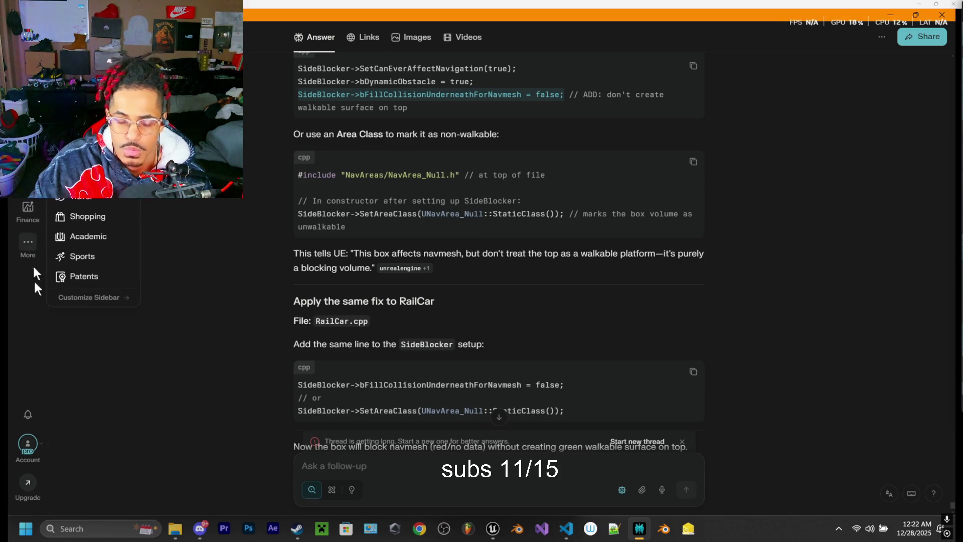
{"action": "left_click", "coordinate": [30, 446]}
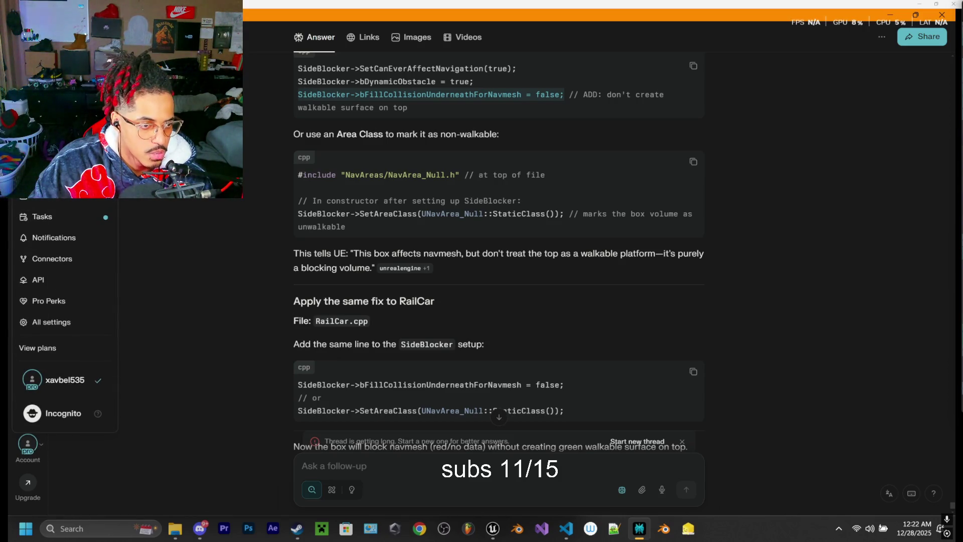
- Open Perplexity's settings, scroll the Introduce yourself box, then close Perplexity and the Unreal Editor
{"action": "left_click", "coordinate": [51, 322]}
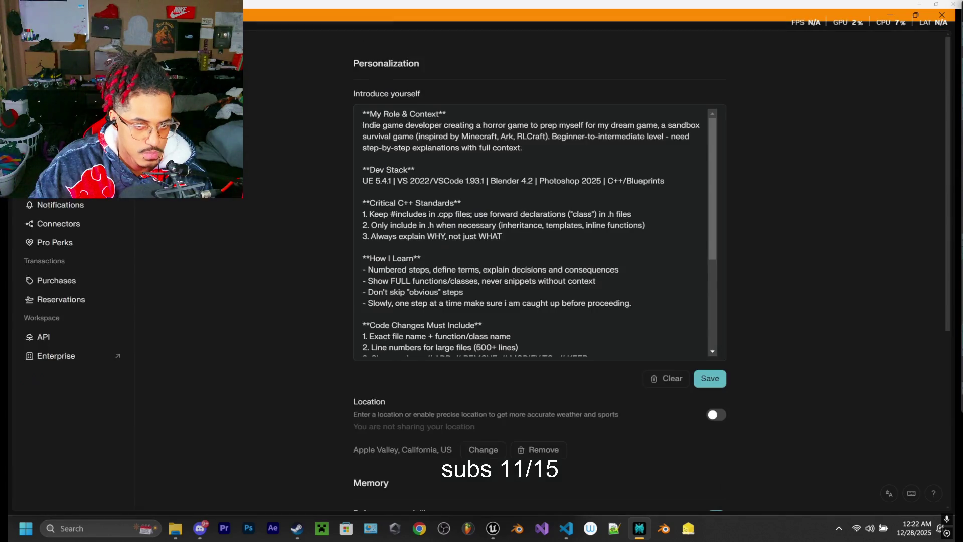
{"action": "left_click_drag", "start_coordinate": [350, 95], "coordinate": [435, 94]}
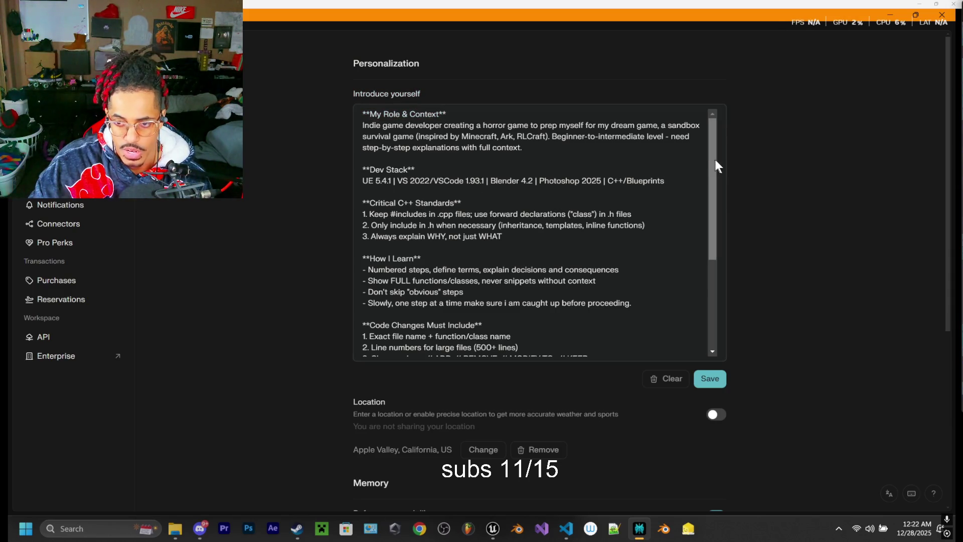
{"action": "mouse_move", "coordinate": [713, 158]}
{"action": "left_mouse_down"}
{"action": "mouse_move", "coordinate": [724, 260]}
{"action": "mouse_move", "coordinate": [733, 171]}
{"action": "left_mouse_up"}
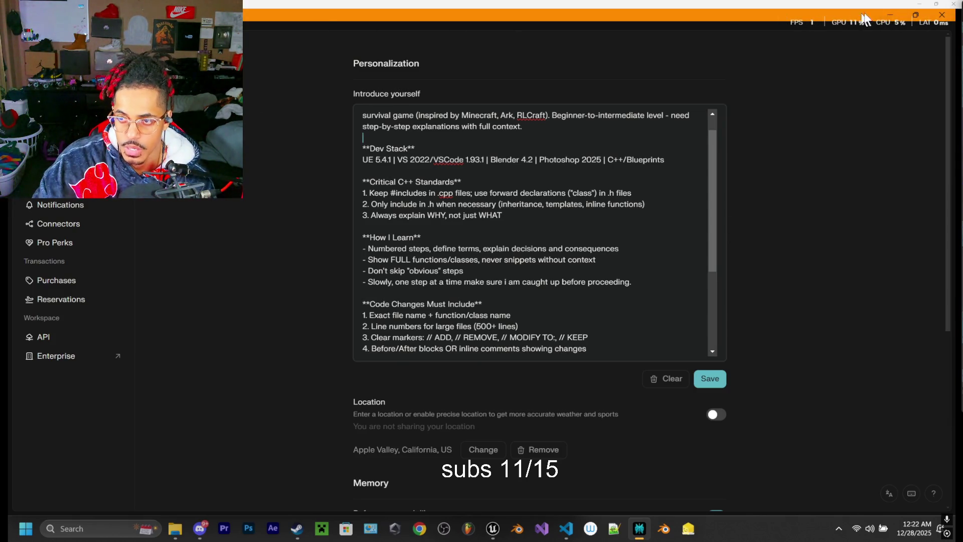
{"action": "left_click", "coordinate": [944, 17]}
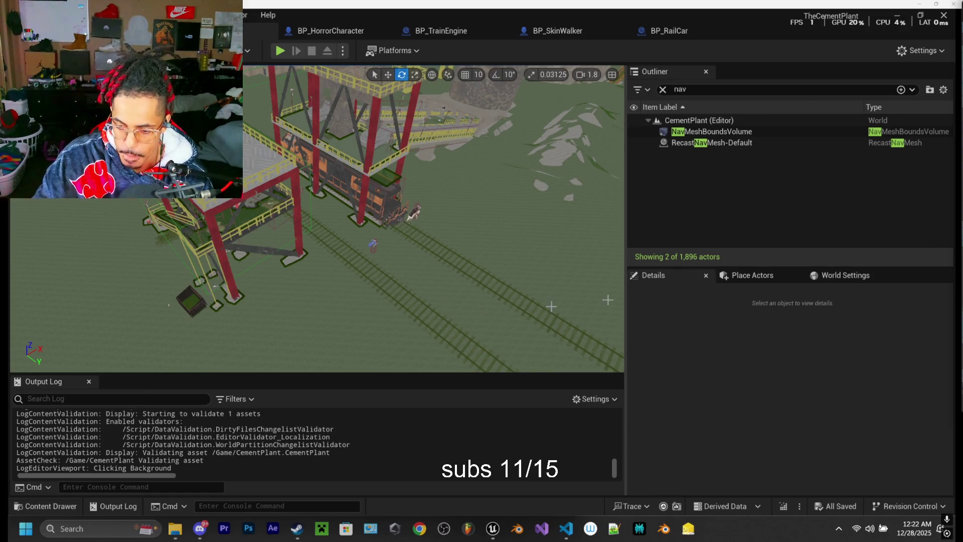
{"action": "left_click", "coordinate": [943, 16]}
- Maximize VS Code and run the TheCementPlantEditor Win64 Development build task
{"action": "double_click", "coordinate": [543, 22]}
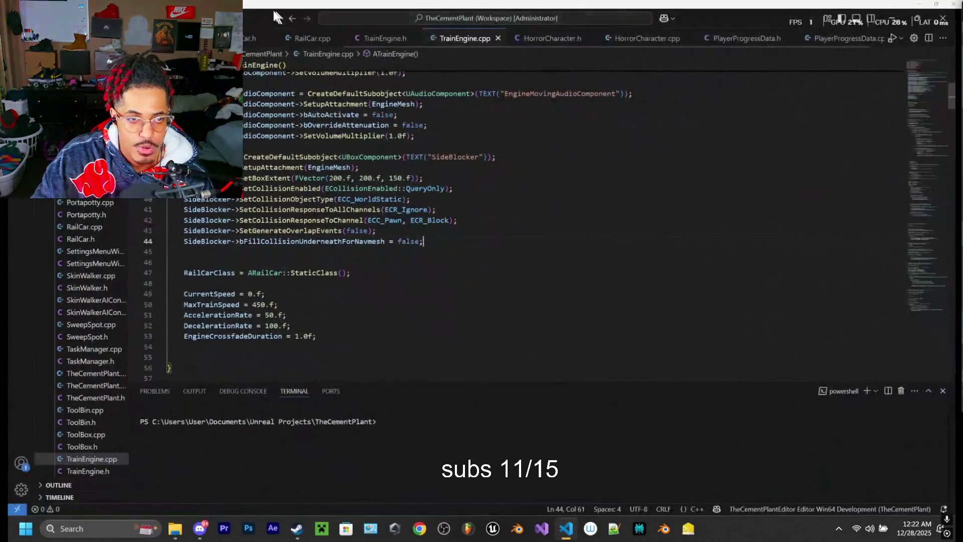
{"action": "left_click", "coordinate": [186, 18]}
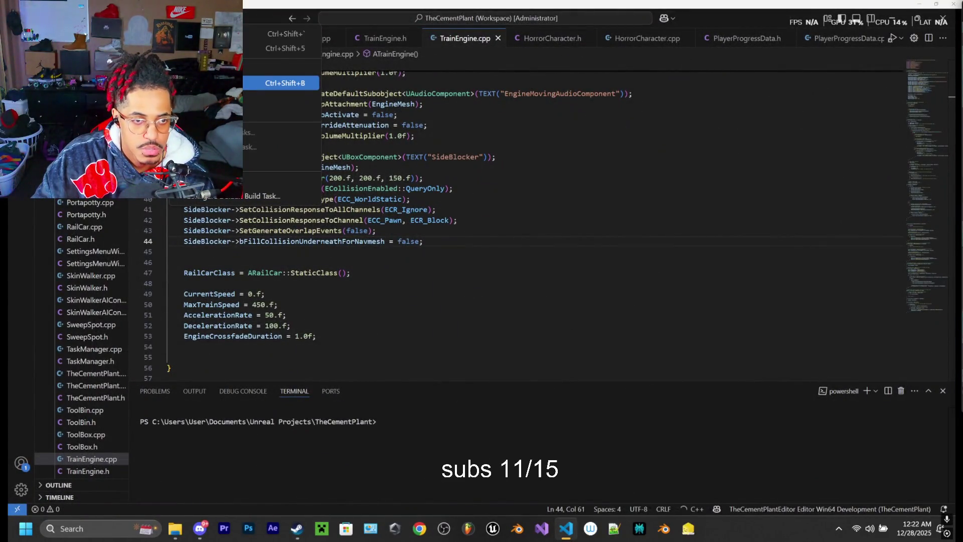
{"action": "left_click", "coordinate": [281, 83]}
{"action": "left_click", "coordinate": [394, 41]}
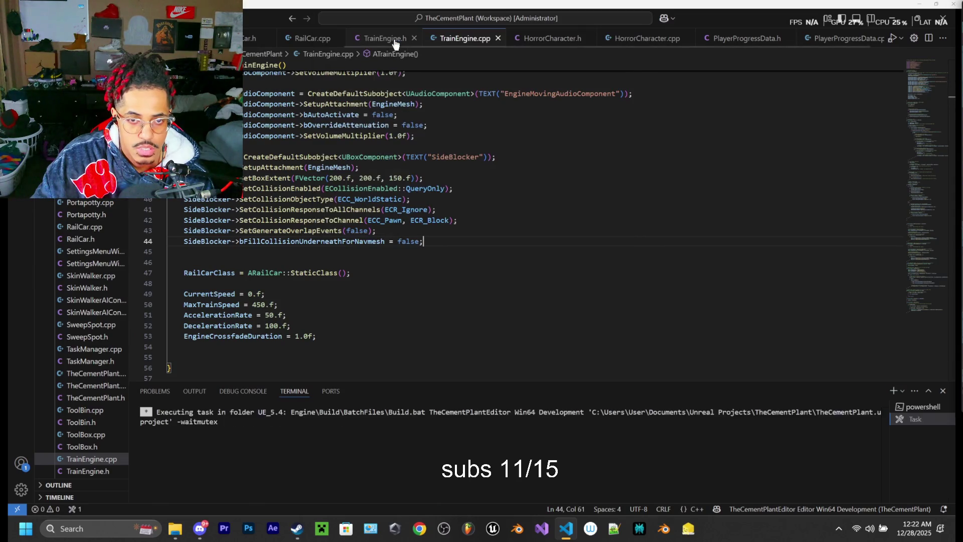